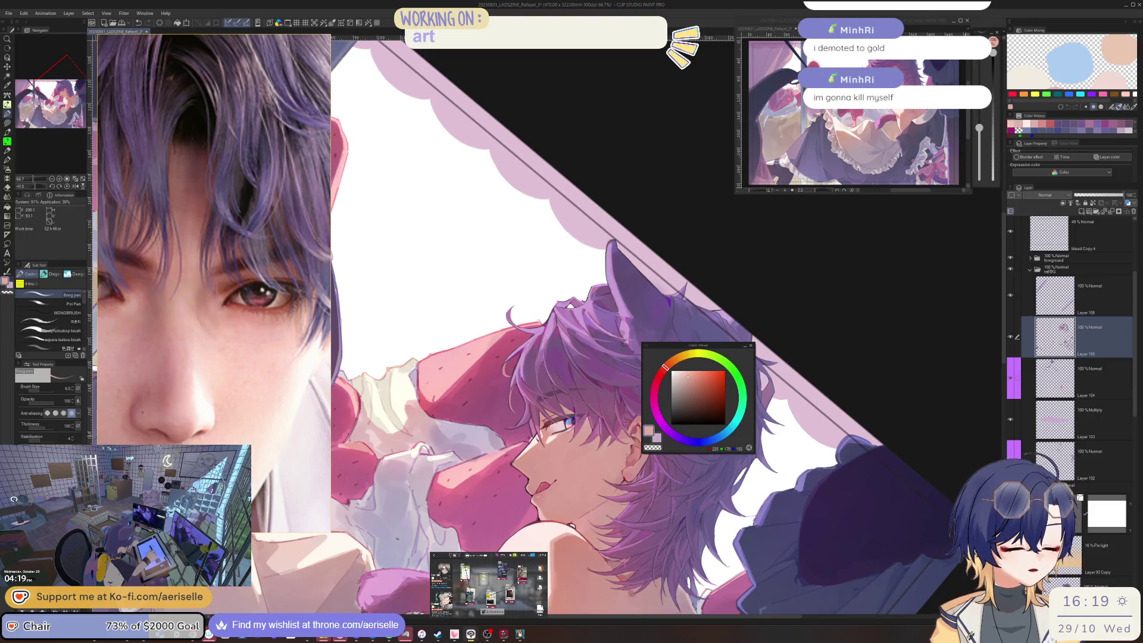
pyautogui.scroll(-3, 613, 475)
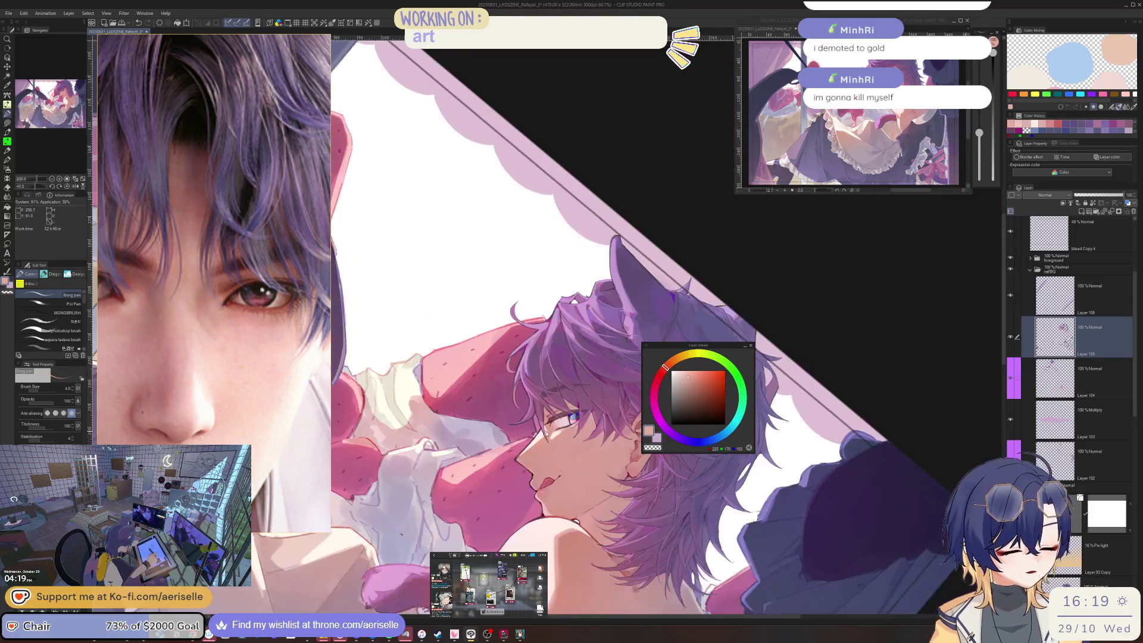
pyautogui.scroll(-1, 613, 476)
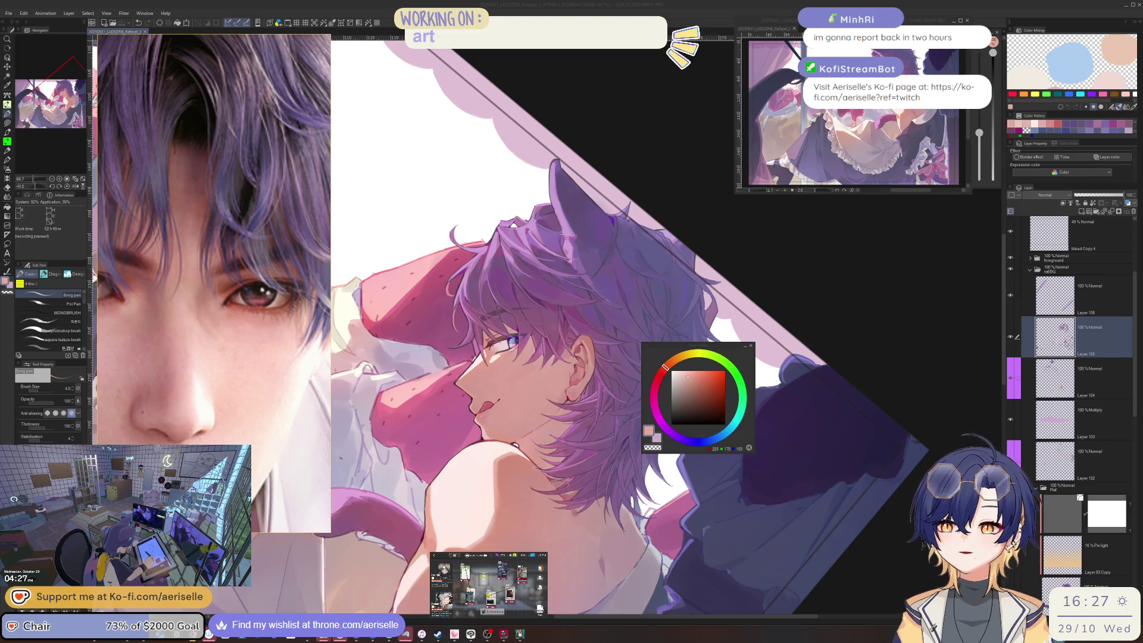
# - Move onto the apron and lay a first deep-pink shading stroke on it
pyautogui.moveTo(698, 345); pyautogui.dragTo(830, 342)
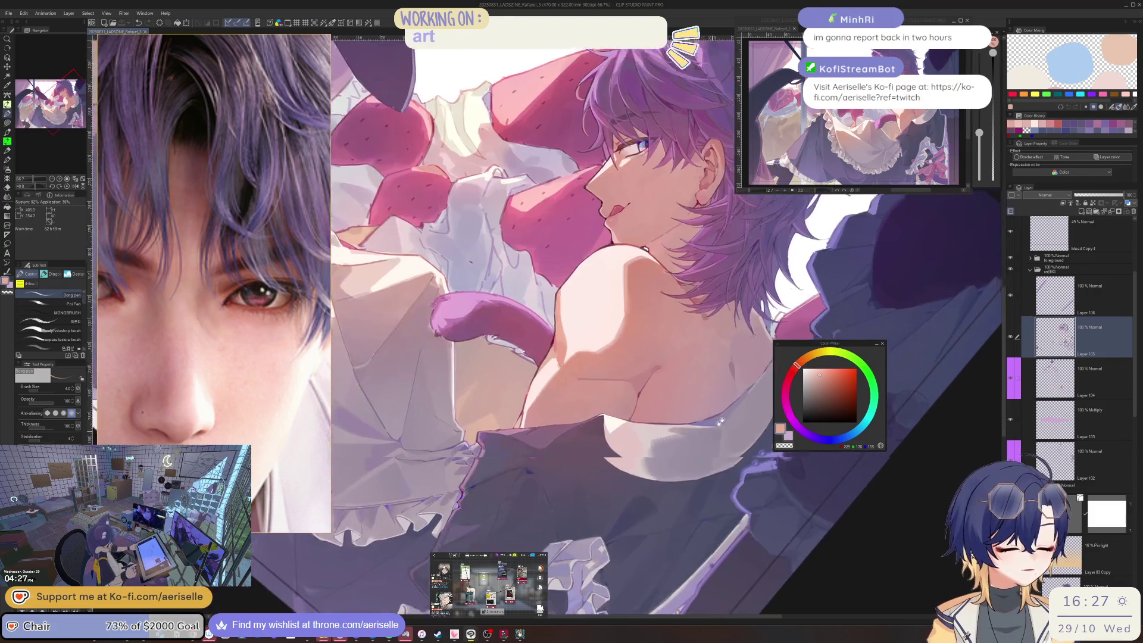
pyautogui.moveTo(717, 421); pyautogui.dragTo(576, 425)
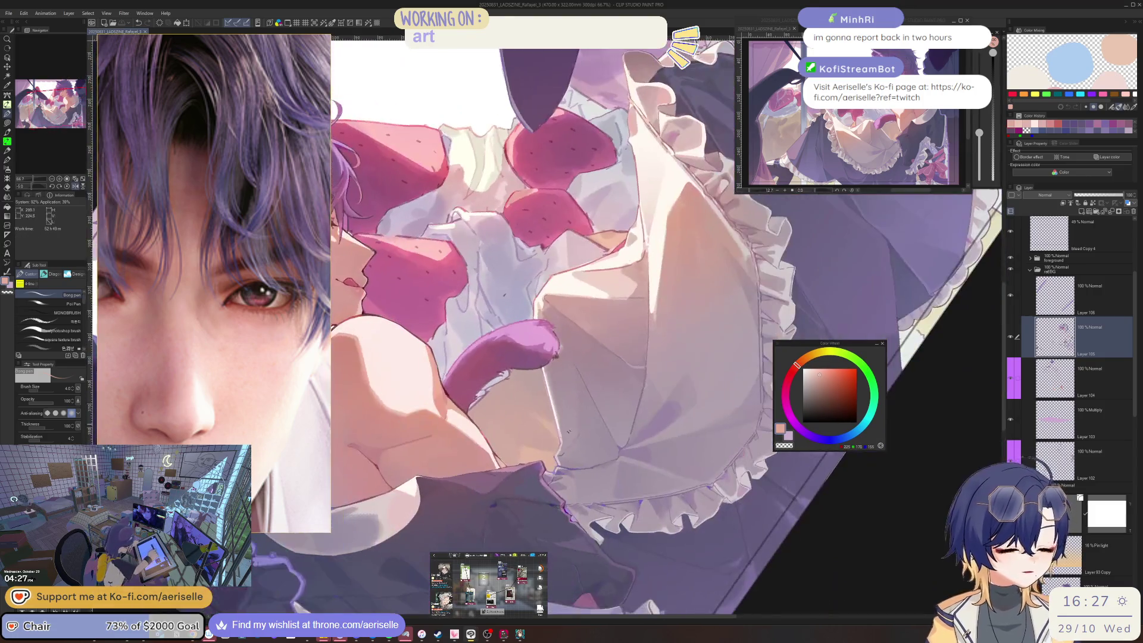
pyautogui.scroll(5, 553, 339)
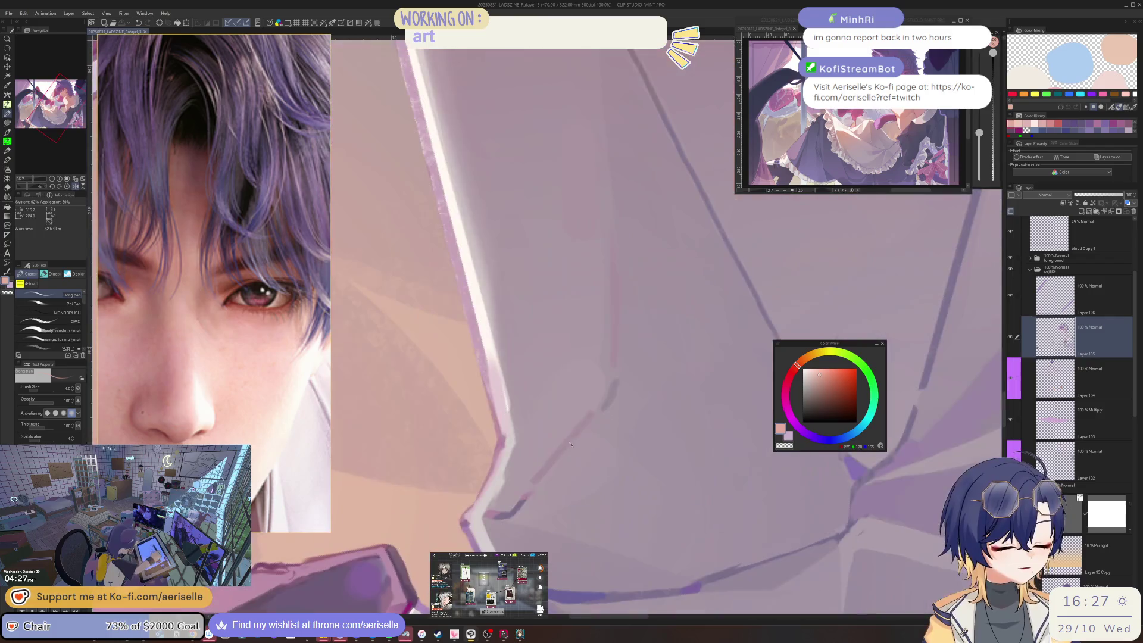
pyautogui.keyDown('alt'); pyautogui.click(504, 515); pyautogui.keyUp('alt')
pyautogui.moveTo(497, 516)
pyautogui.mouseDown()
pyautogui.moveTo(525, 497)
pyautogui.moveTo(514, 520)
pyautogui.mouseUp()
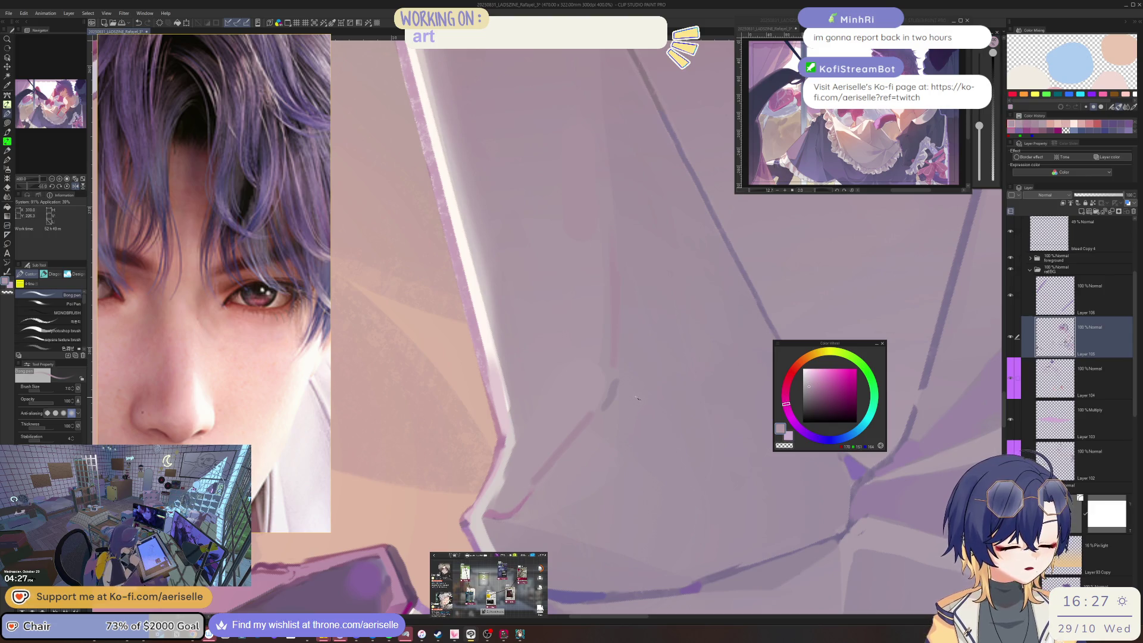
# - Paint a darker mauve shadow stroke along the apron fold, then ready a paler greyish pink
pyautogui.moveTo(639, 398); pyautogui.dragTo(606, 393)
pyautogui.keyDown('alt'); pyautogui.click(606, 393); pyautogui.keyUp('alt')
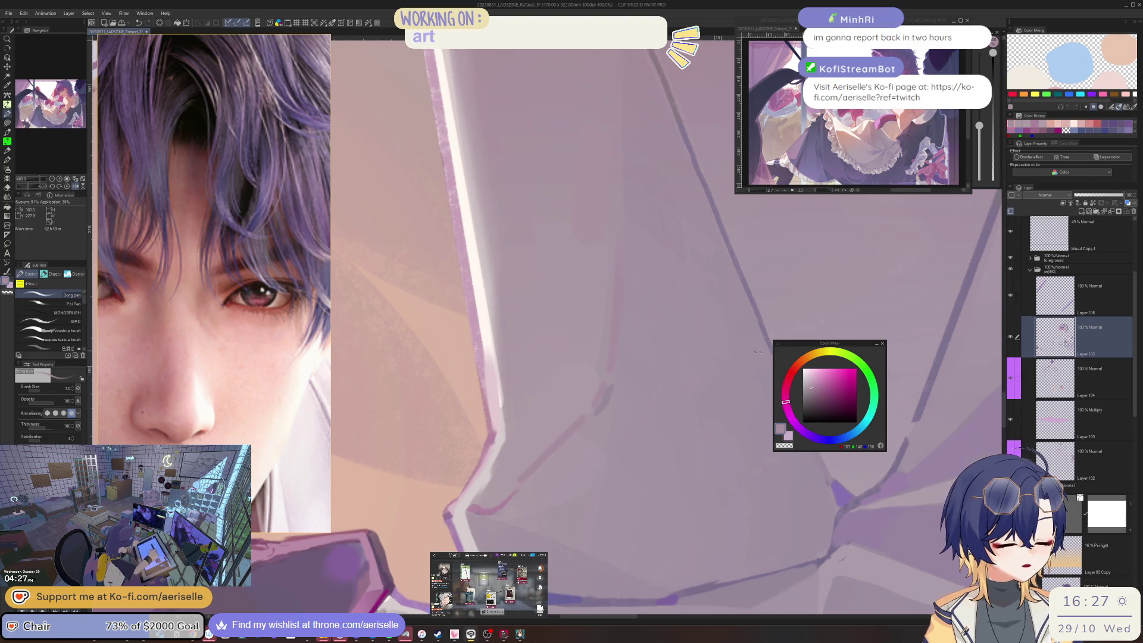
pyautogui.keyDown('alt'); pyautogui.click(600, 394); pyautogui.keyUp('alt')
pyautogui.moveTo(610, 387)
pyautogui.mouseDown()
pyautogui.moveTo(590, 412)
pyautogui.moveTo(590, 399)
pyautogui.mouseUp()
pyautogui.scroll(-3, 596, 407)
pyautogui.scroll(3, 591, 398)
pyautogui.keyDown('alt'); pyautogui.click(597, 399); pyautogui.keyUp('alt')
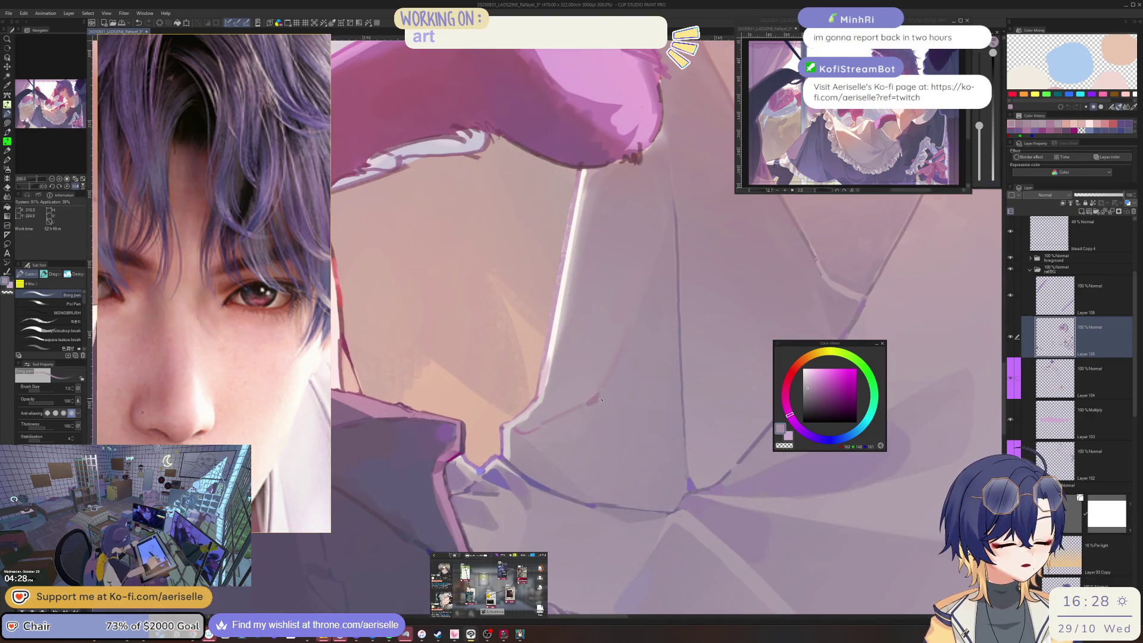
pyautogui.scroll(-3, 597, 404)
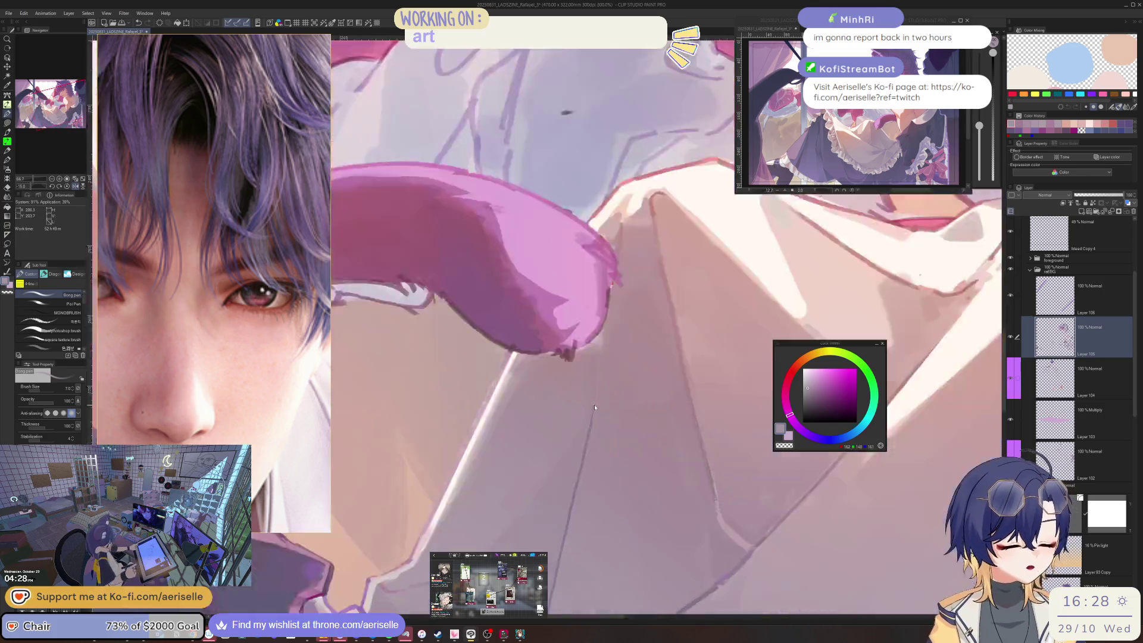
pyautogui.scroll(4, 588, 427)
pyautogui.click(819, 387)
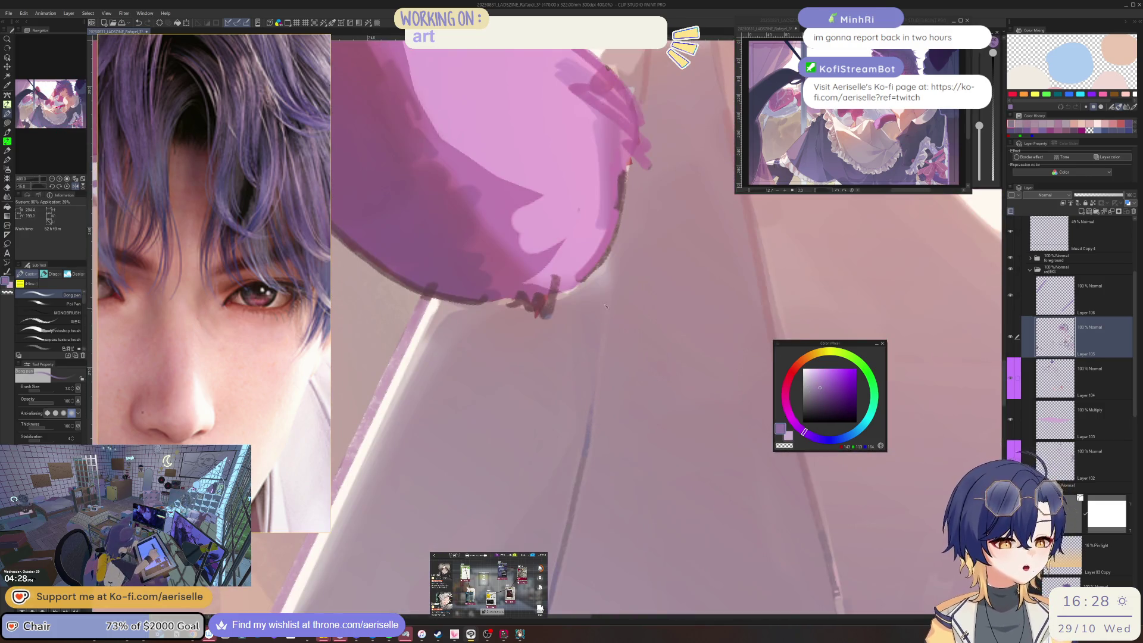
pyautogui.moveTo(607, 272); pyautogui.dragTo(590, 396)
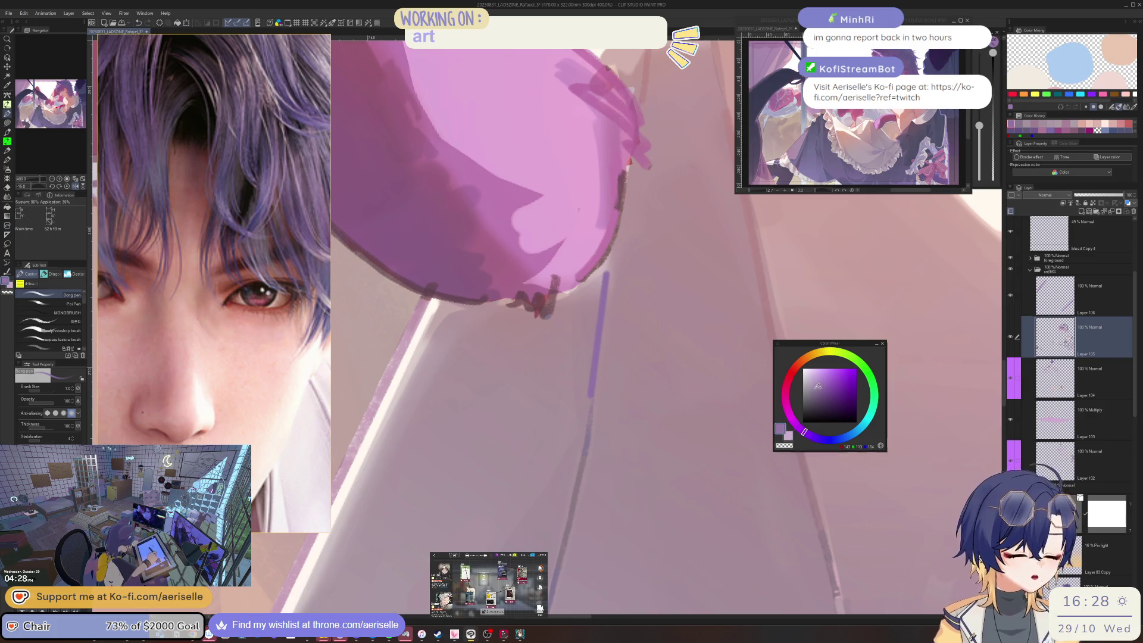
pyautogui.press('h')
pyautogui.hotkey('ctrl', 'z')
pyautogui.moveTo(487, 271); pyautogui.dragTo(501, 392)
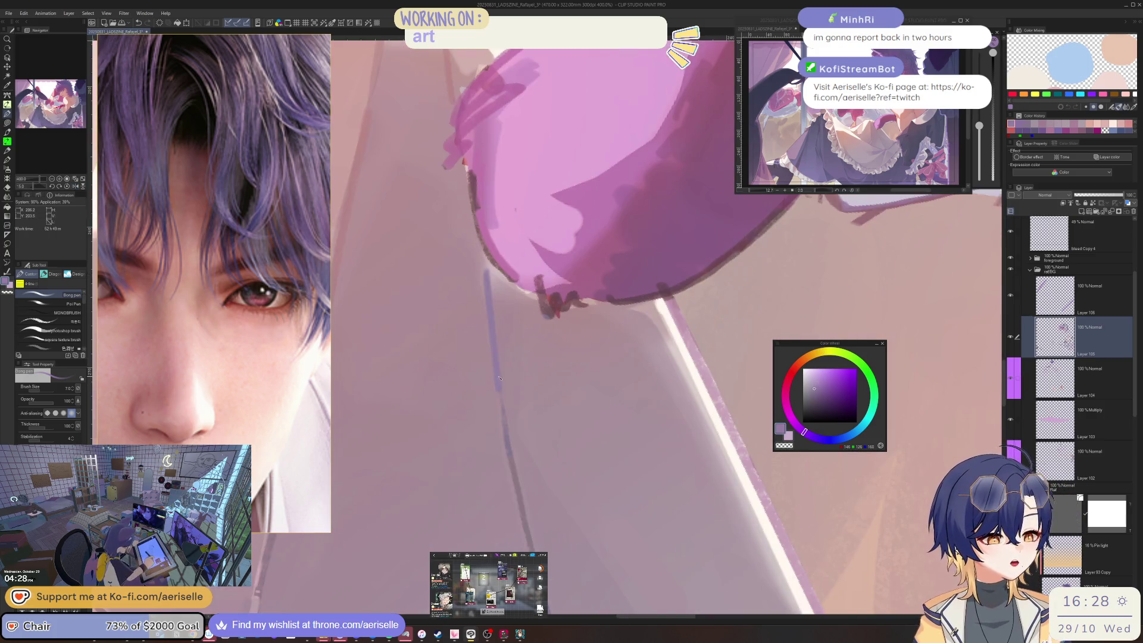
pyautogui.scroll(-3, 498, 377)
pyautogui.scroll(4, 506, 447)
pyautogui.keyDown('alt'); pyautogui.click(507, 447); pyautogui.keyUp('alt')
pyautogui.moveTo(507, 447)
pyautogui.mouseDown()
pyautogui.moveTo(492, 527)
pyautogui.moveTo(503, 379)
pyautogui.mouseUp()
pyautogui.keyDown('alt'); pyautogui.click(496, 447); pyautogui.keyUp('alt')
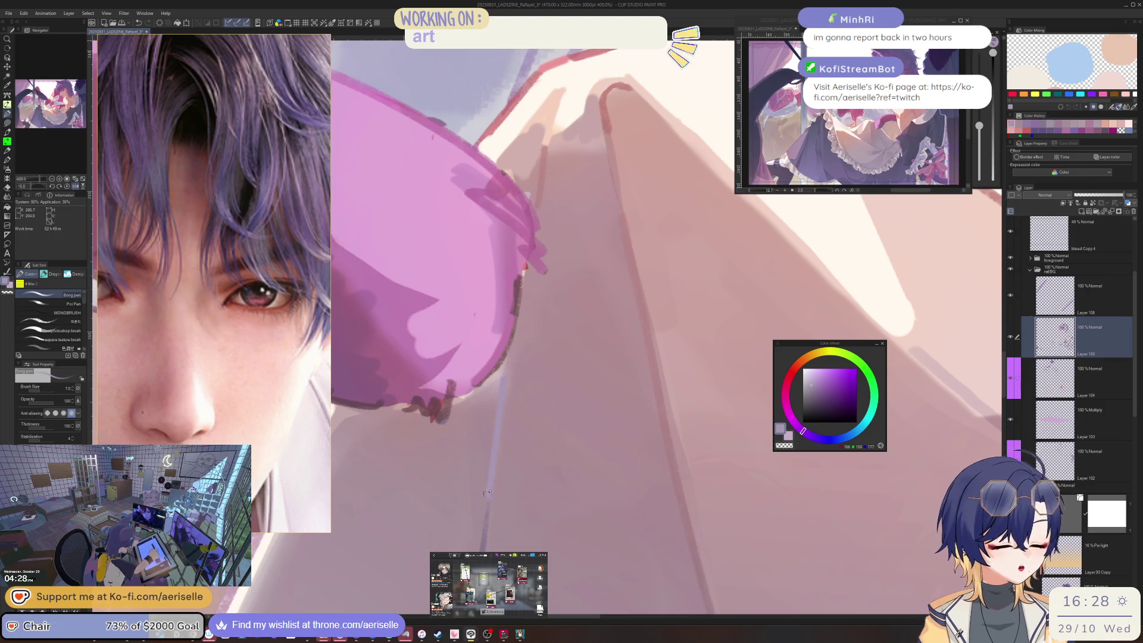
pyautogui.scroll(-4, 504, 377)
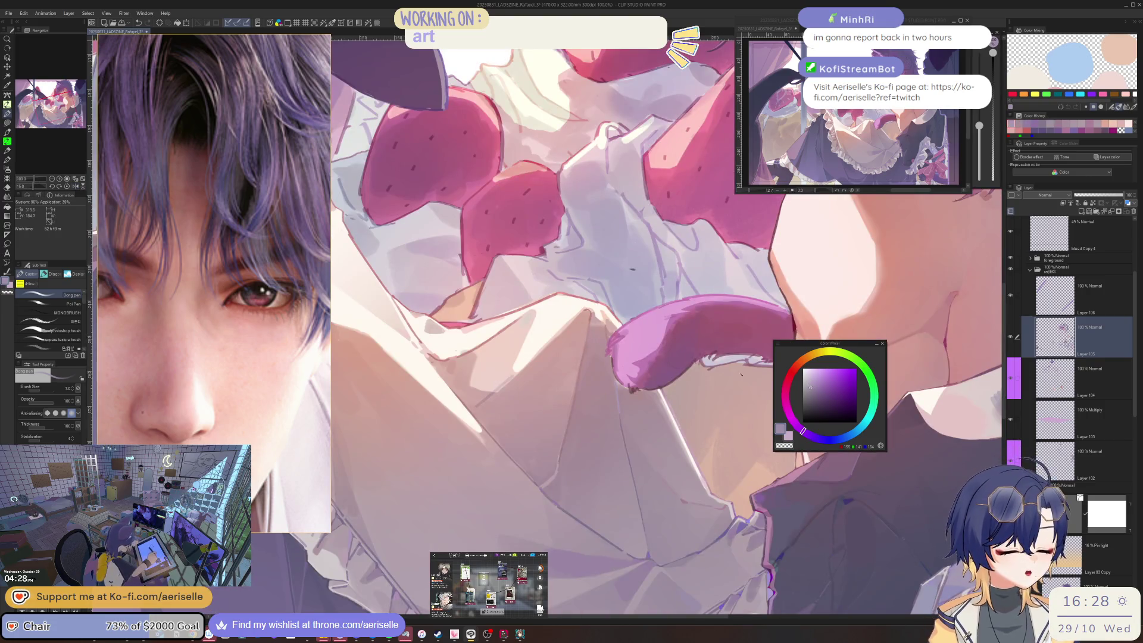
pyautogui.scroll(2, 763, 411)
pyautogui.click(815, 441)
pyautogui.scroll(3, 622, 380)
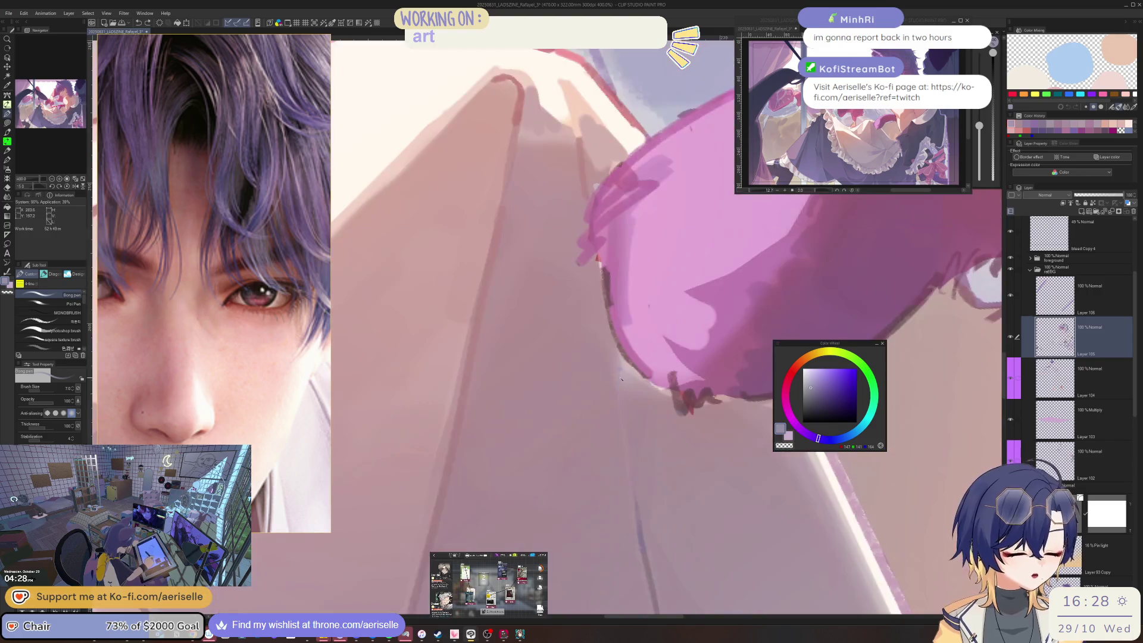
pyautogui.scroll(-2, 620, 375)
pyautogui.scroll(-4, 621, 375)
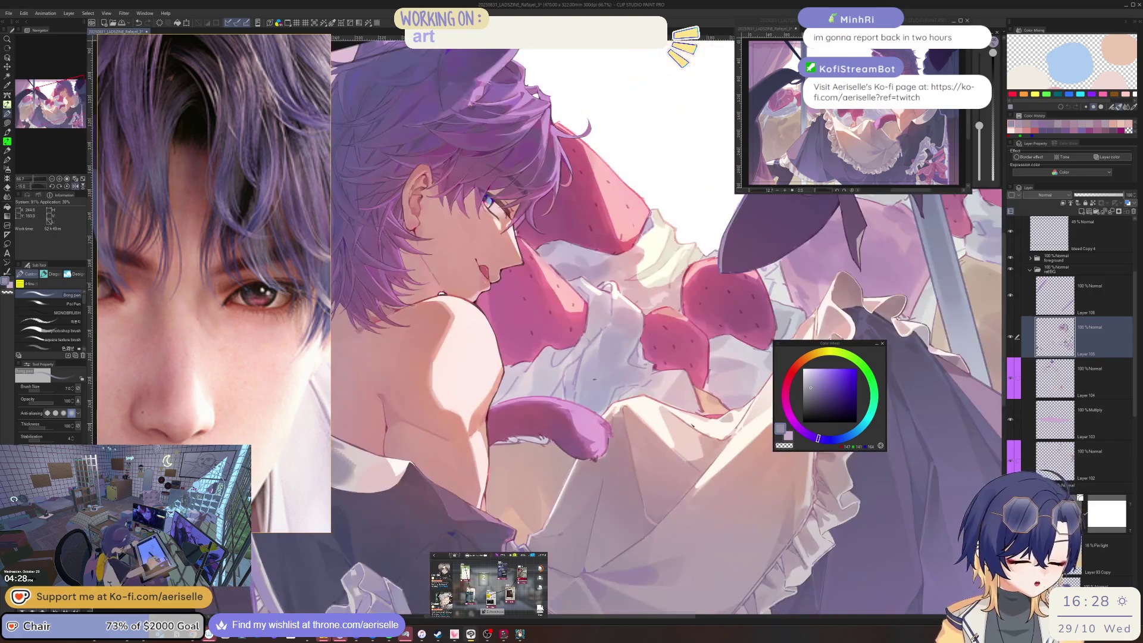
pyautogui.scroll(2, 581, 563)
pyautogui.click(799, 426)
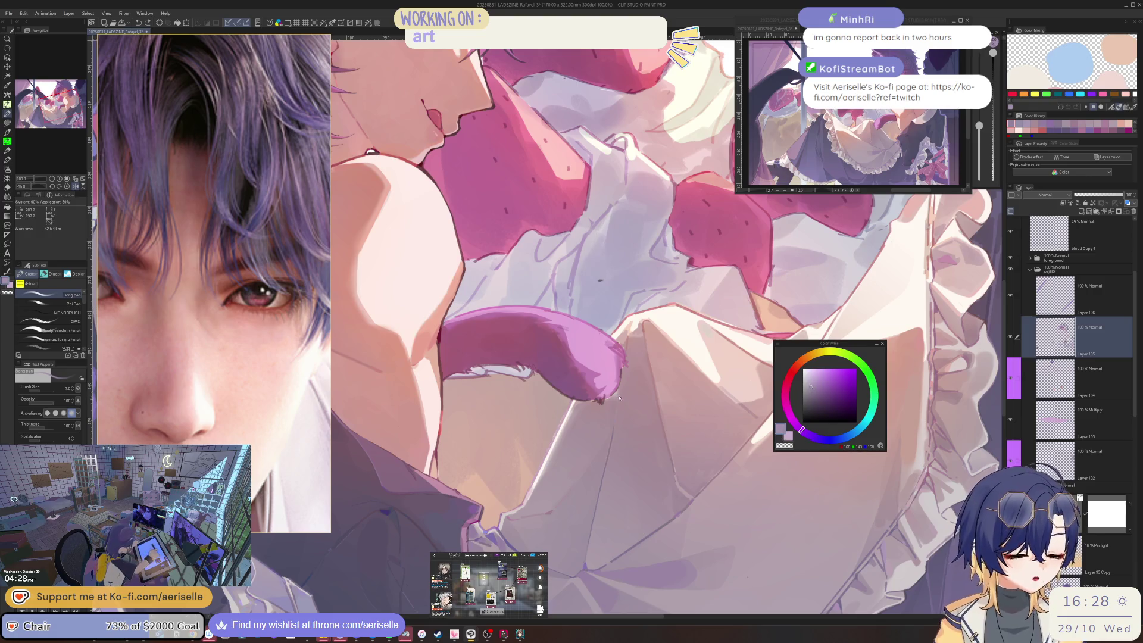
pyautogui.scroll(2, 618, 396)
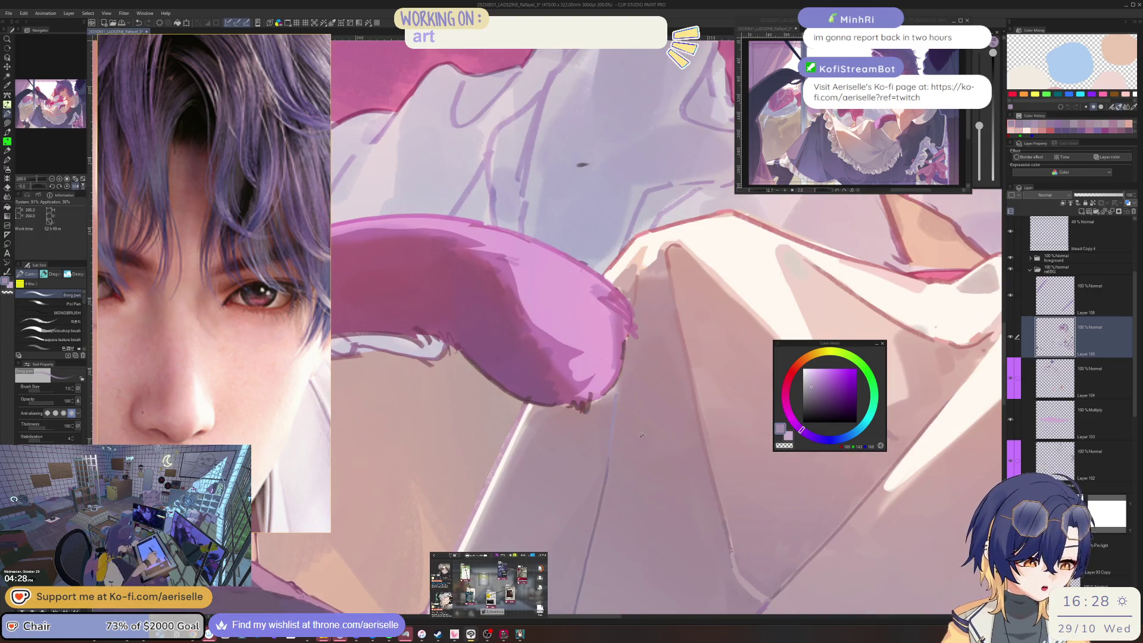
pyautogui.click(795, 391)
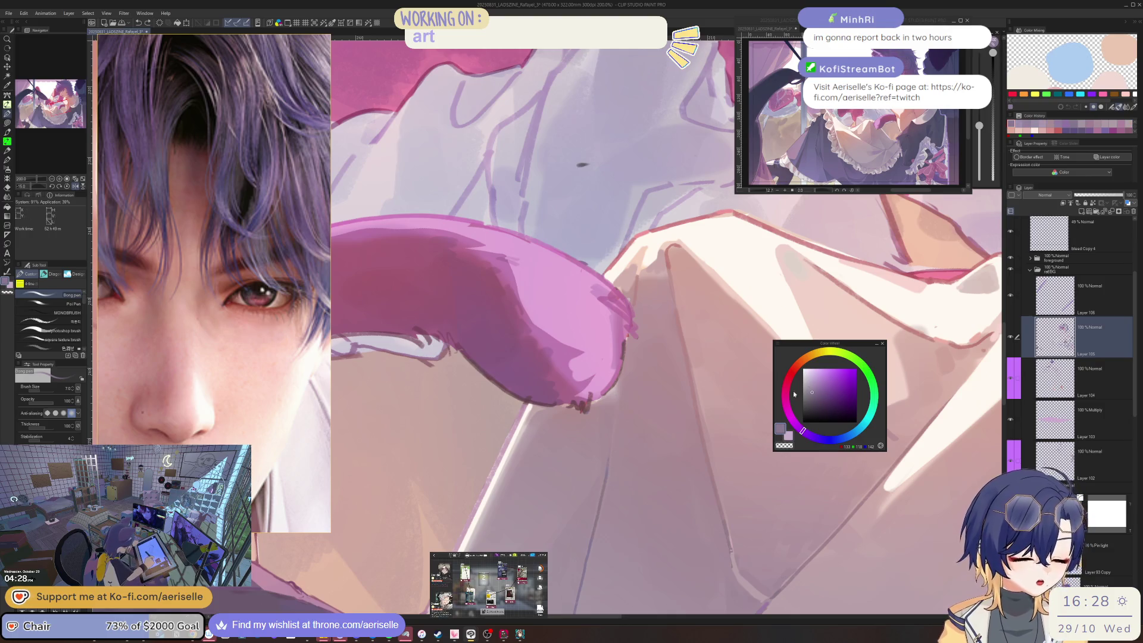
pyautogui.click(804, 389)
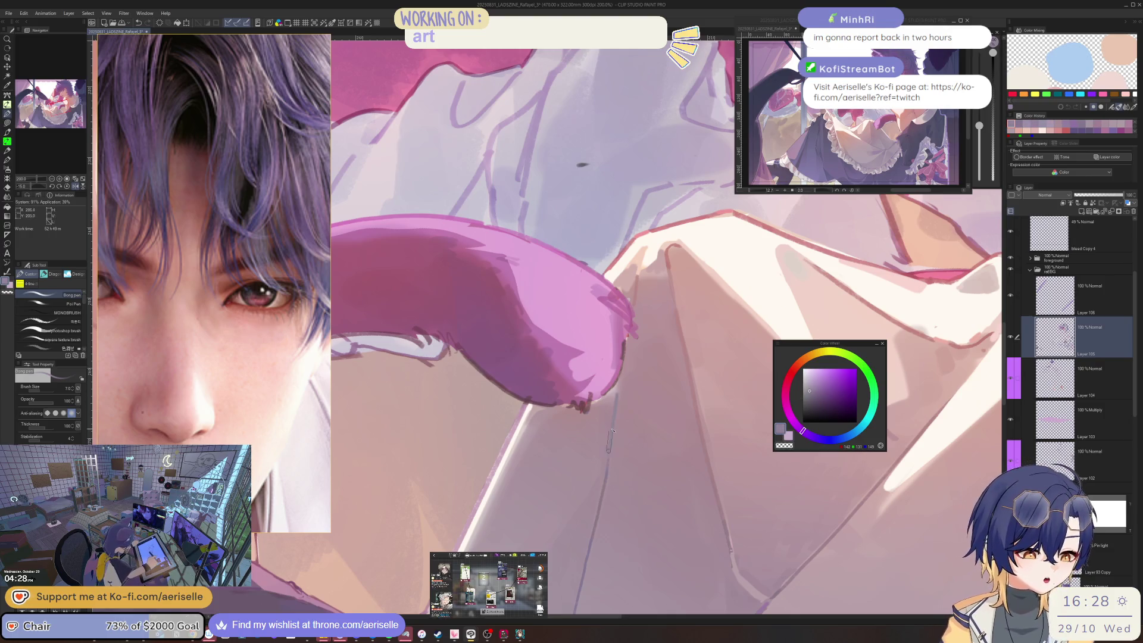
pyautogui.click(809, 435)
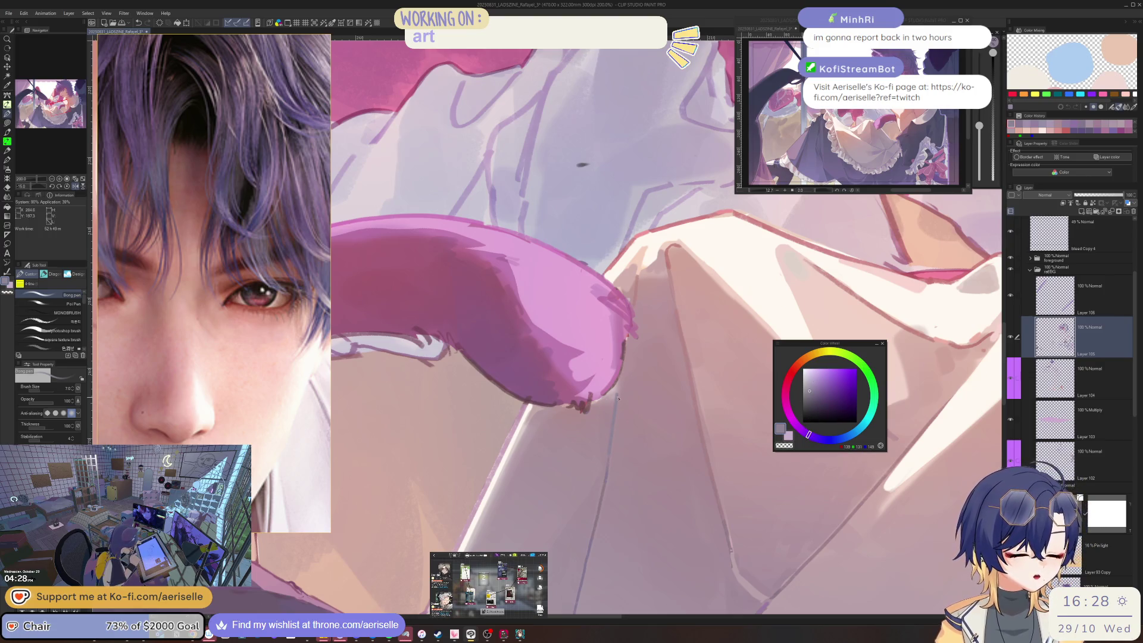
pyautogui.scroll(-4, 613, 430)
pyautogui.scroll(-2, 614, 432)
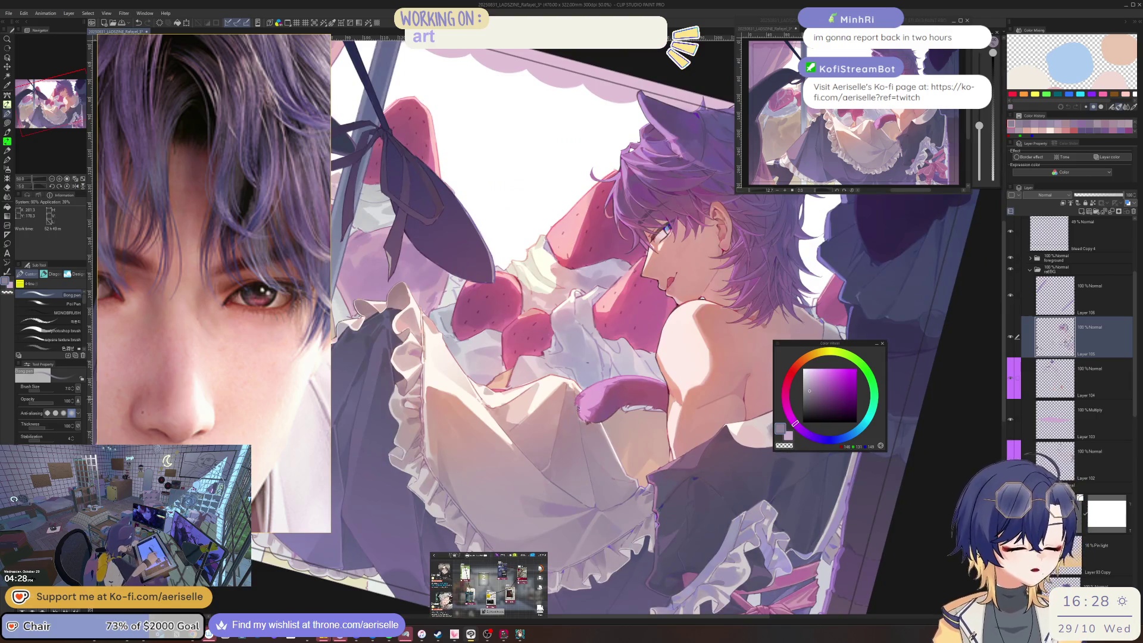
pyautogui.scroll(3, 578, 472)
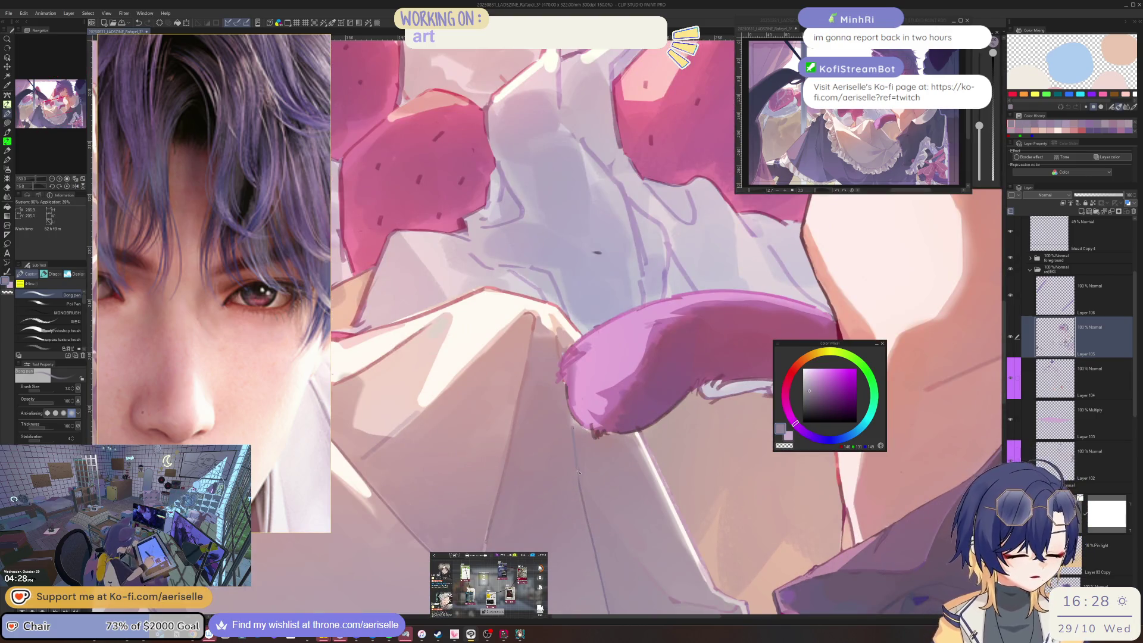
pyautogui.scroll(-3, 576, 471)
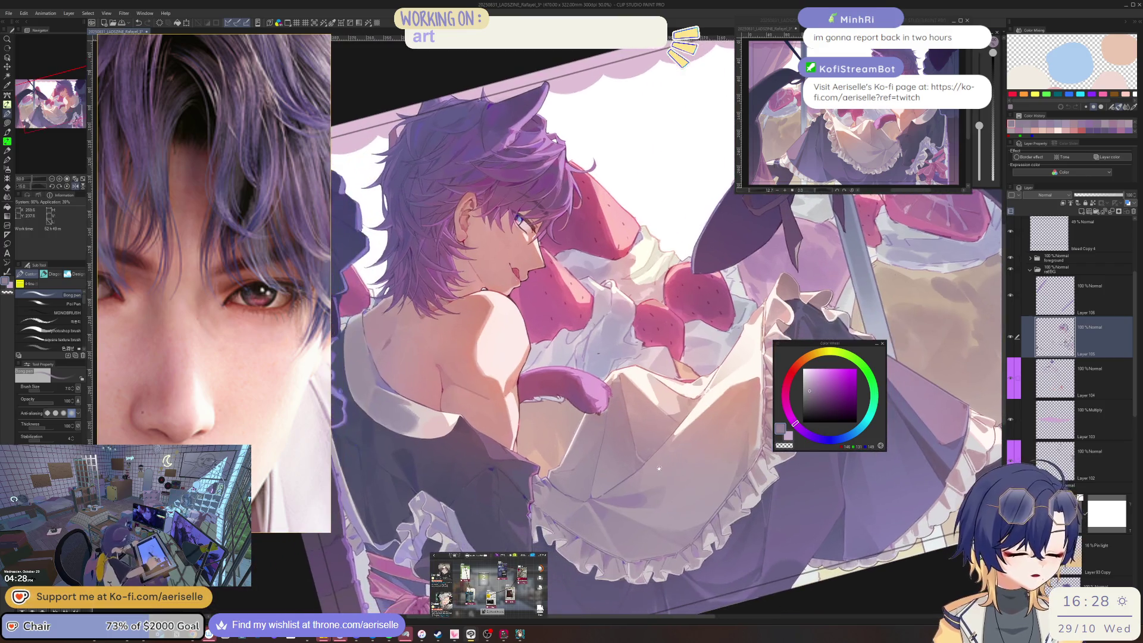
pyautogui.scroll(3, 678, 531)
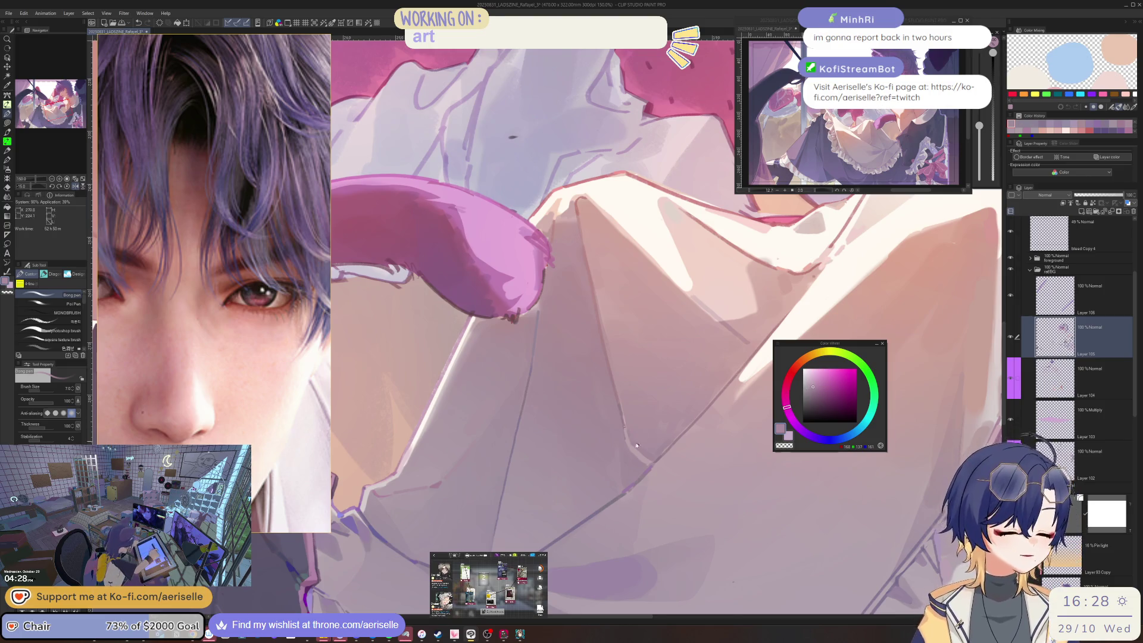
pyautogui.scroll(1, 623, 498)
pyautogui.keyDown('alt'); pyautogui.click(622, 499); pyautogui.keyUp('alt')
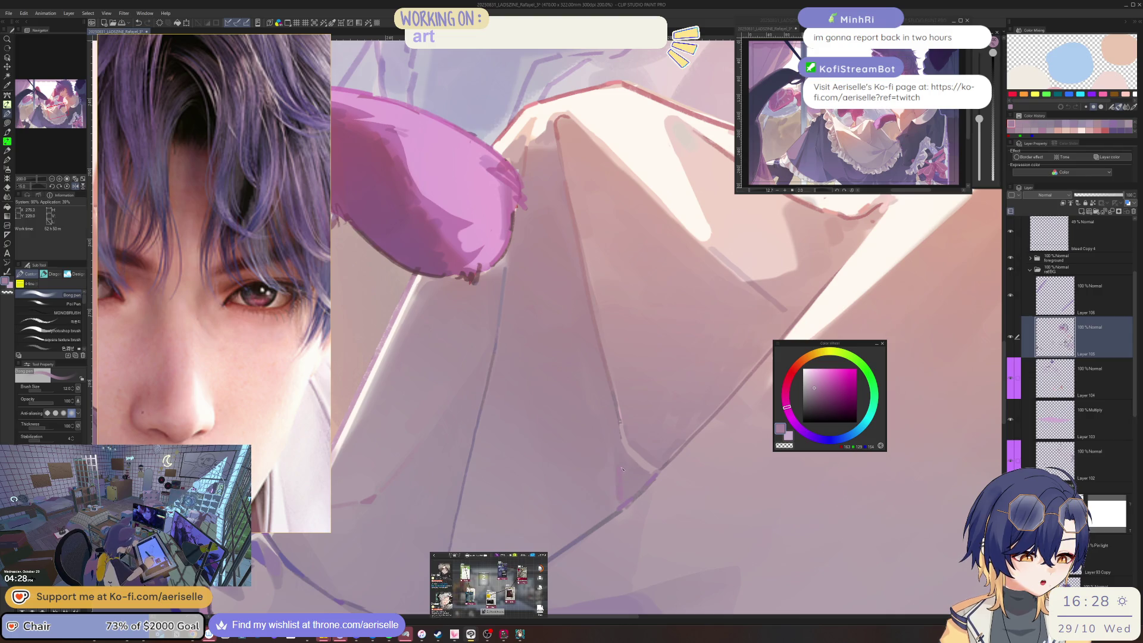
pyautogui.scroll(-4, 622, 498)
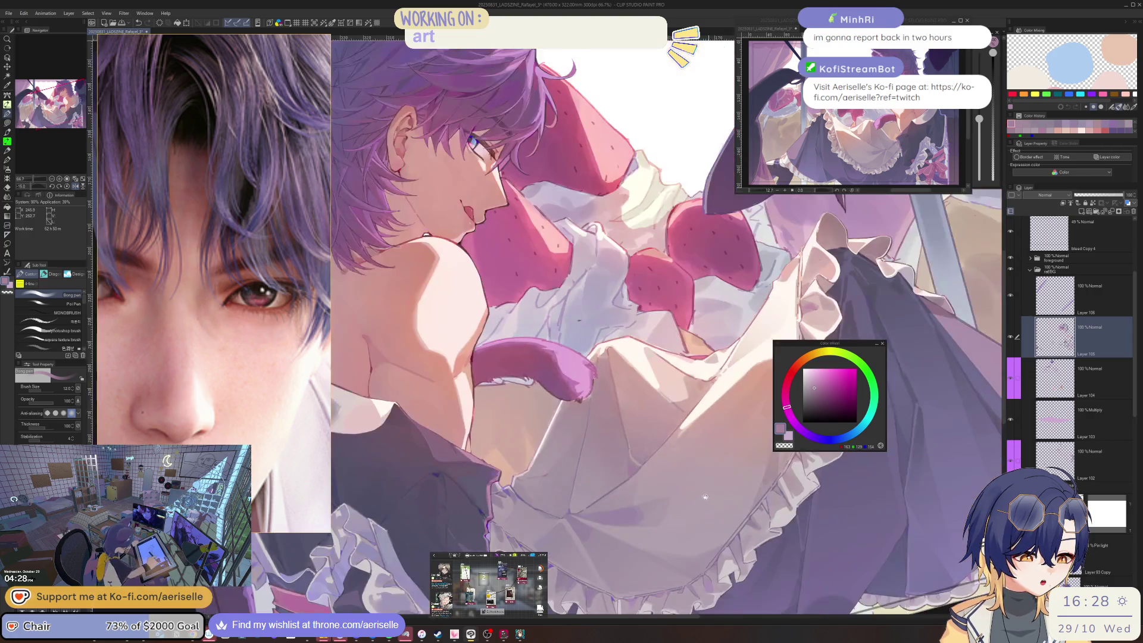
pyautogui.scroll(-1, 674, 466)
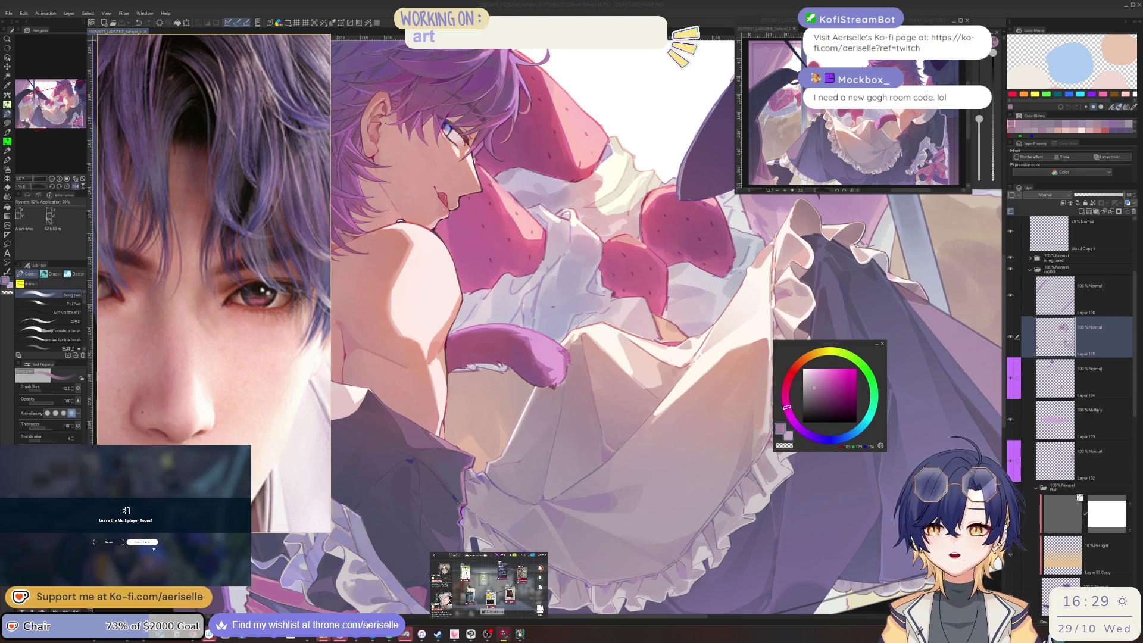
pyautogui.click(154, 543)
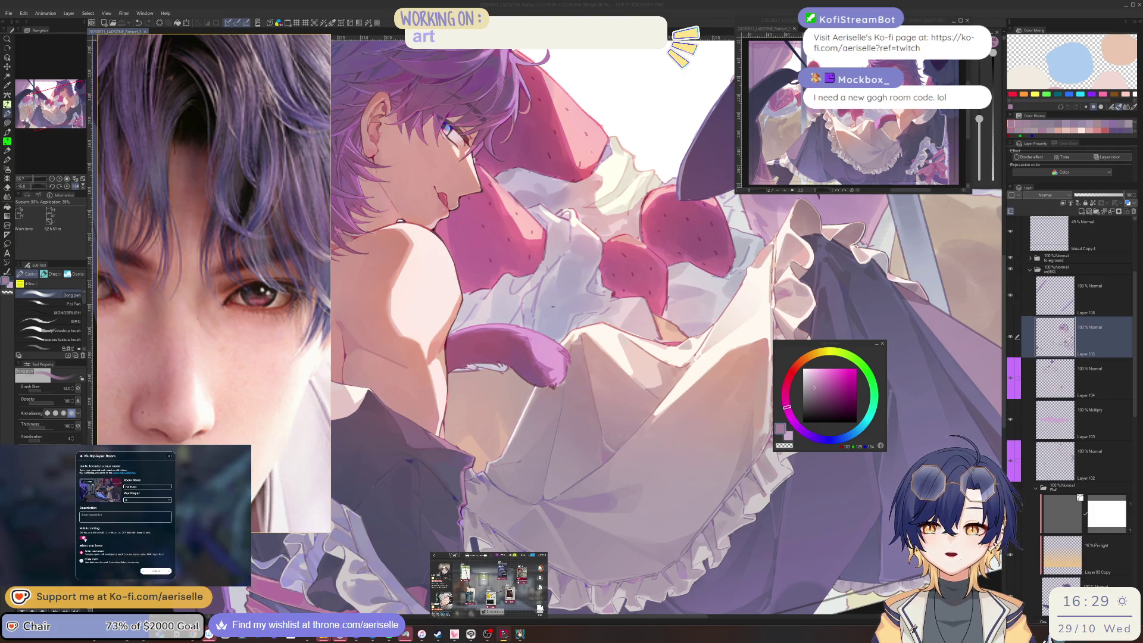
pyautogui.click(157, 571)
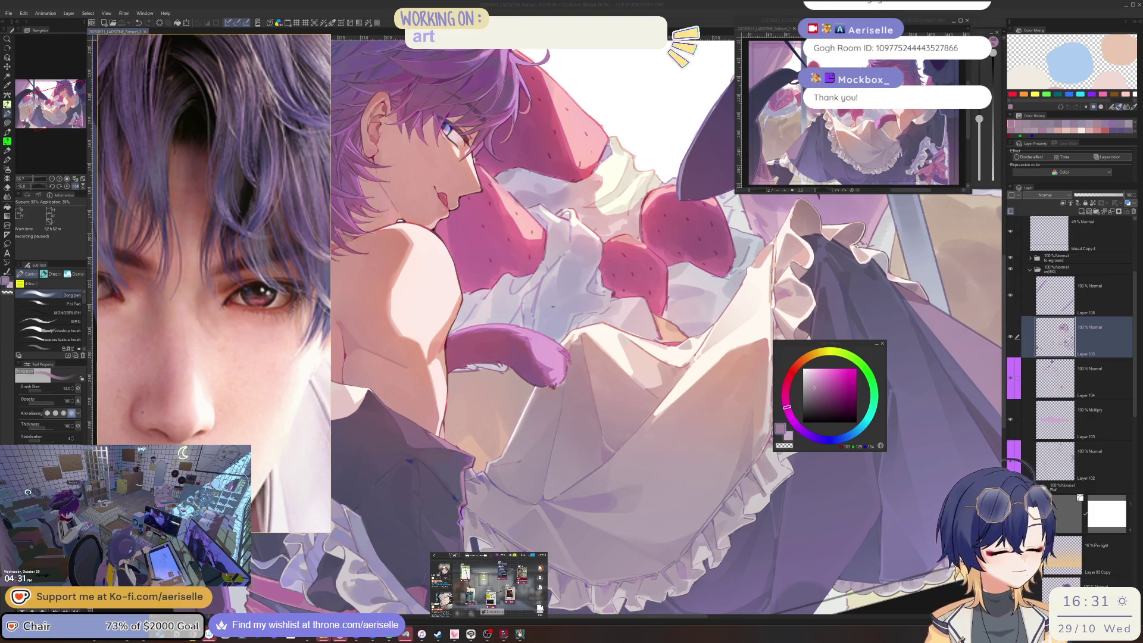
# - Mirror and zoom the view to check the collar ruffles, picking a darker mauve for shading
pyautogui.press('h')
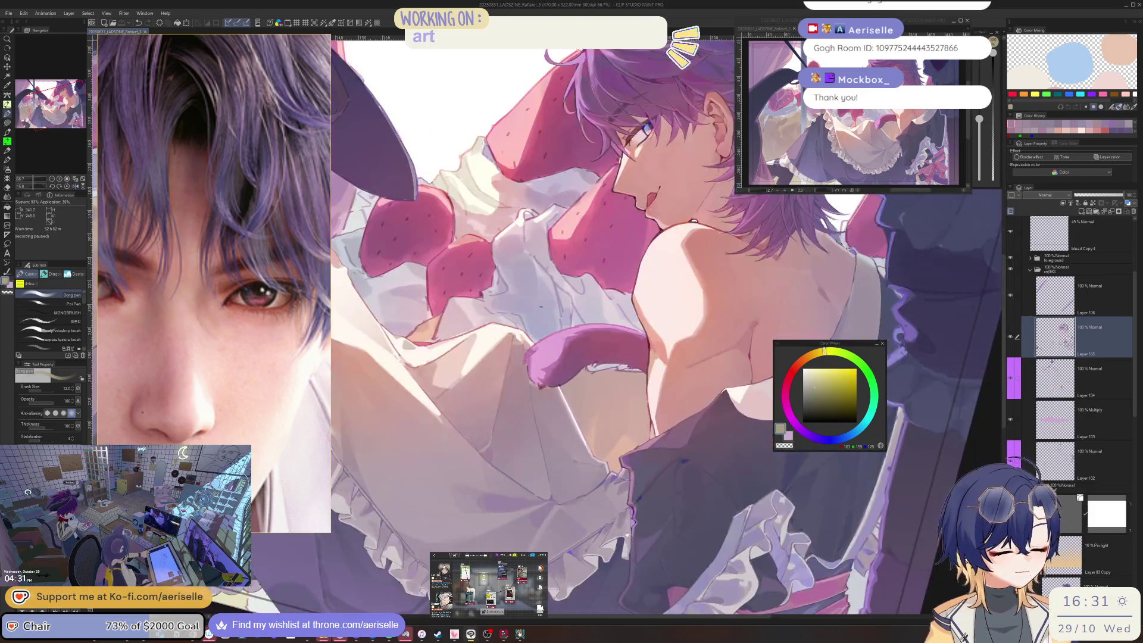
pyautogui.hotkey('ctrl', '+')
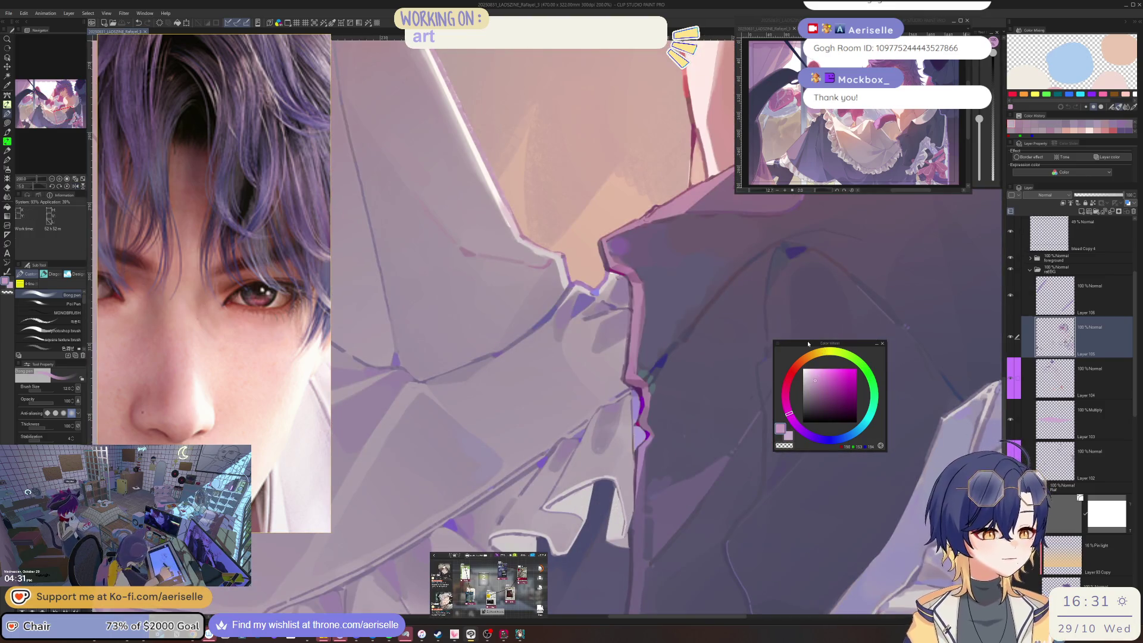
pyautogui.press('h')
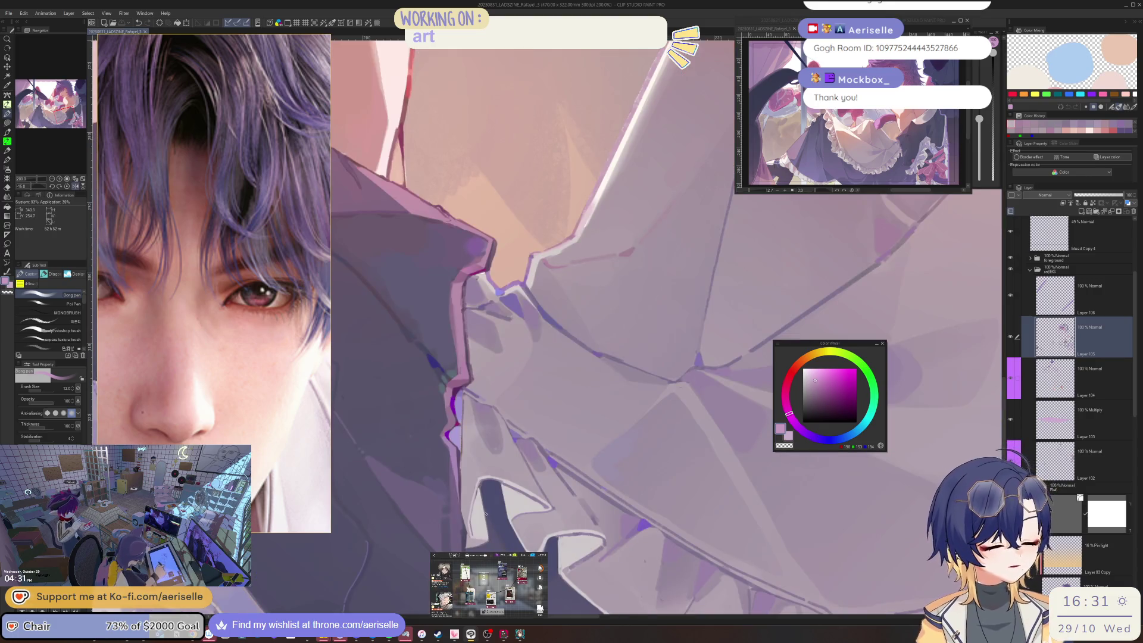
pyautogui.hotkey('ctrl', '+')
pyautogui.hotkey('ctrl', '+')
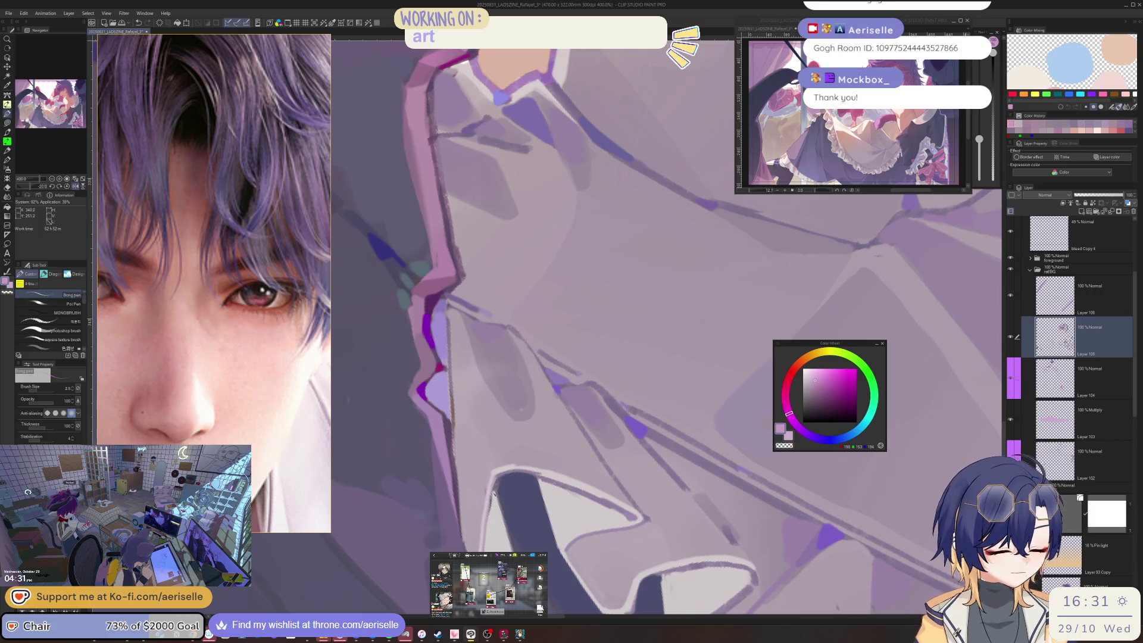
pyautogui.press('h')
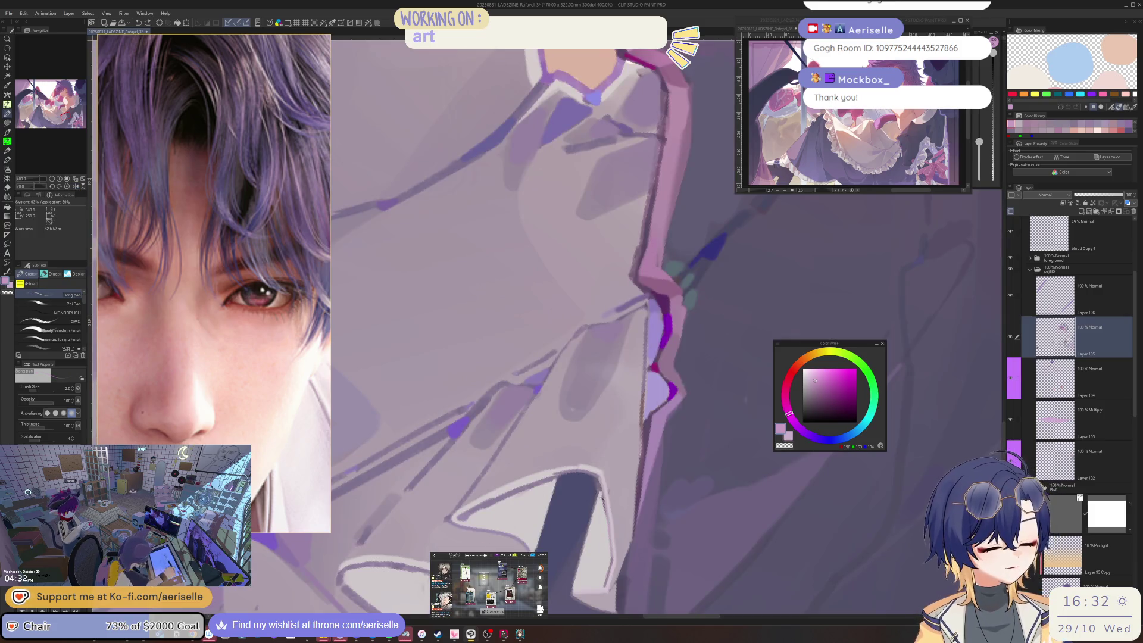
pyautogui.keyDown('alt'); pyautogui.click(603, 509); pyautogui.keyUp('alt')
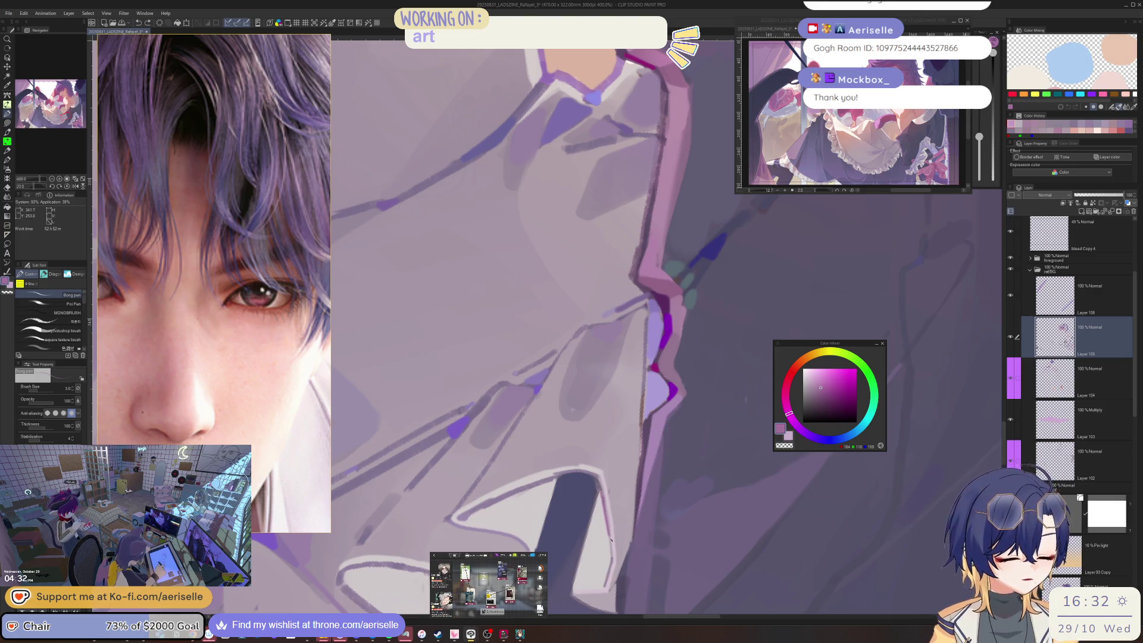
# - Shade the ruffle's lower edge with a muted purple stroke, then move toward the shoulder and tail
pyautogui.moveTo(610, 551); pyautogui.dragTo(625, 446)
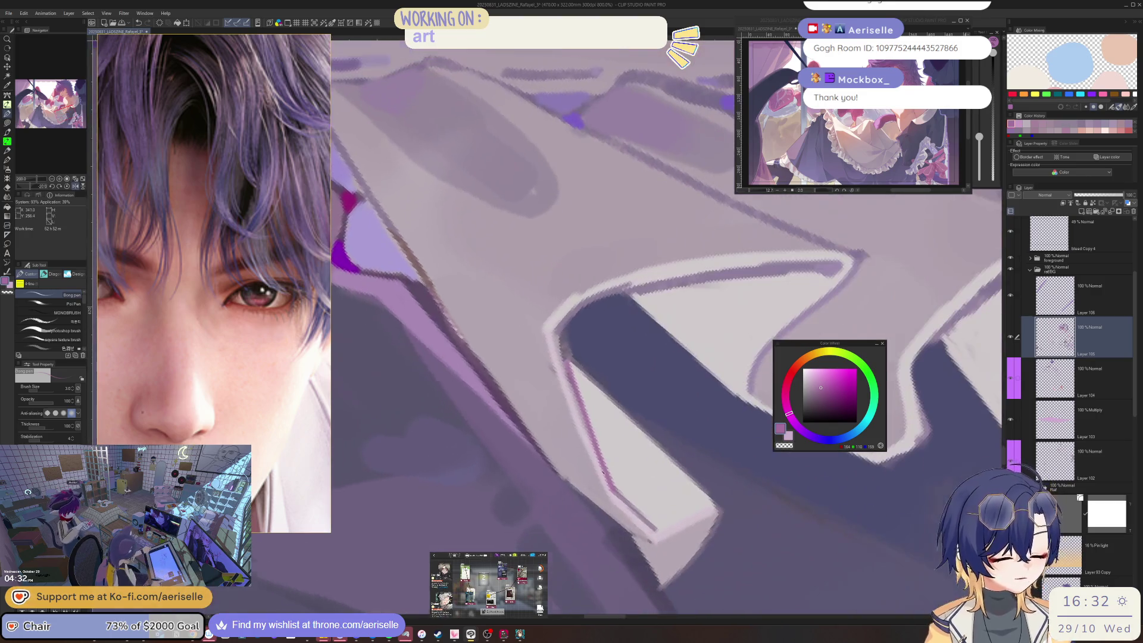
pyautogui.keyDown('alt'); pyautogui.click(643, 545); pyautogui.keyUp('alt')
pyautogui.moveTo(657, 532); pyautogui.dragTo(698, 511)
pyautogui.keyDown('alt'); pyautogui.click(661, 545); pyautogui.keyUp('alt')
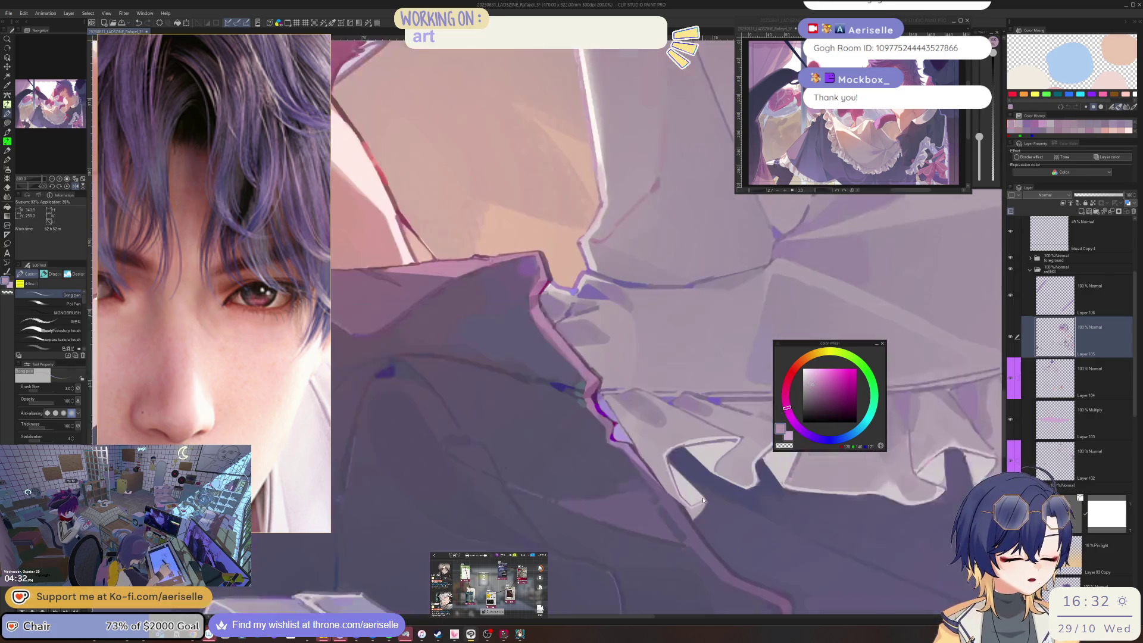
pyautogui.moveTo(683, 522)
pyautogui.mouseDown()
pyautogui.moveTo(703, 500)
pyautogui.moveTo(625, 491)
pyautogui.moveTo(596, 468)
pyautogui.mouseUp()
pyautogui.moveTo(552, 439)
pyautogui.mouseDown()
pyautogui.moveTo(584, 468)
pyautogui.moveTo(555, 408)
pyautogui.mouseUp()
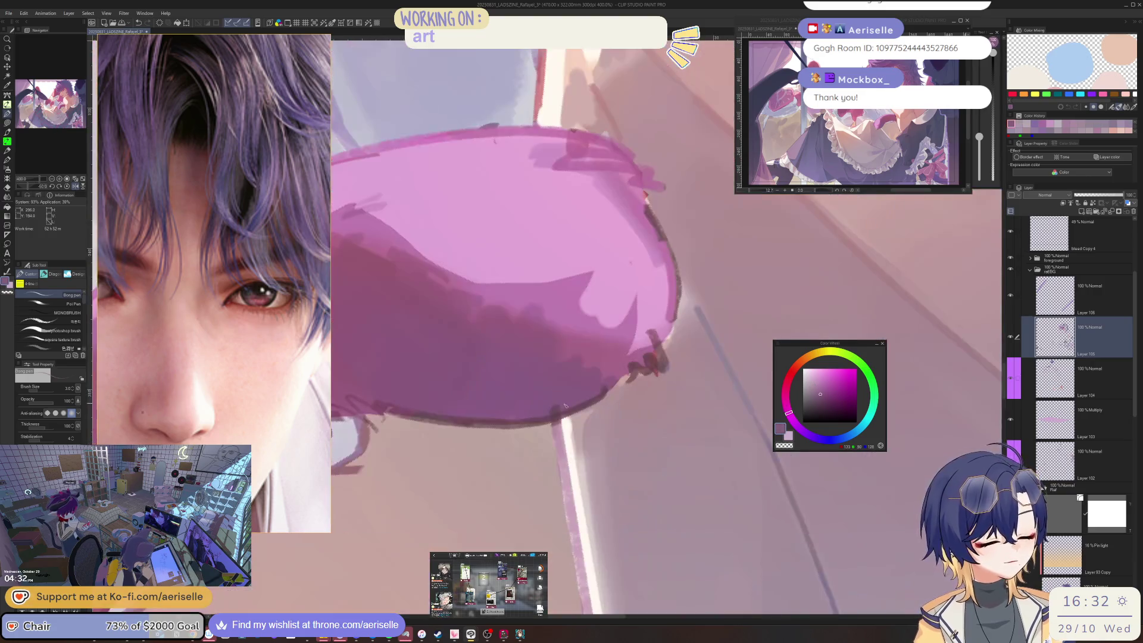
# - Pick layers under the tail artwork and switch to the Object tool
pyautogui.moveTo(601, 377)
pyautogui.mouseDown()
pyautogui.moveTo(573, 443)
pyautogui.moveTo(534, 464)
pyautogui.moveTo(620, 440)
pyautogui.mouseUp()
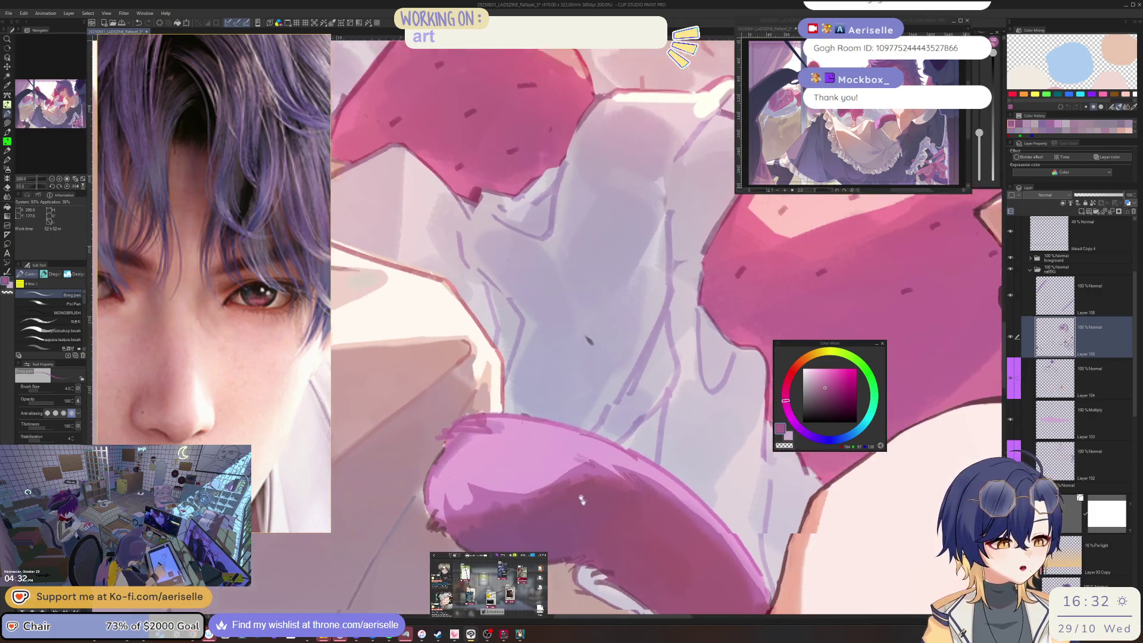
pyautogui.scroll(2, 650, 414)
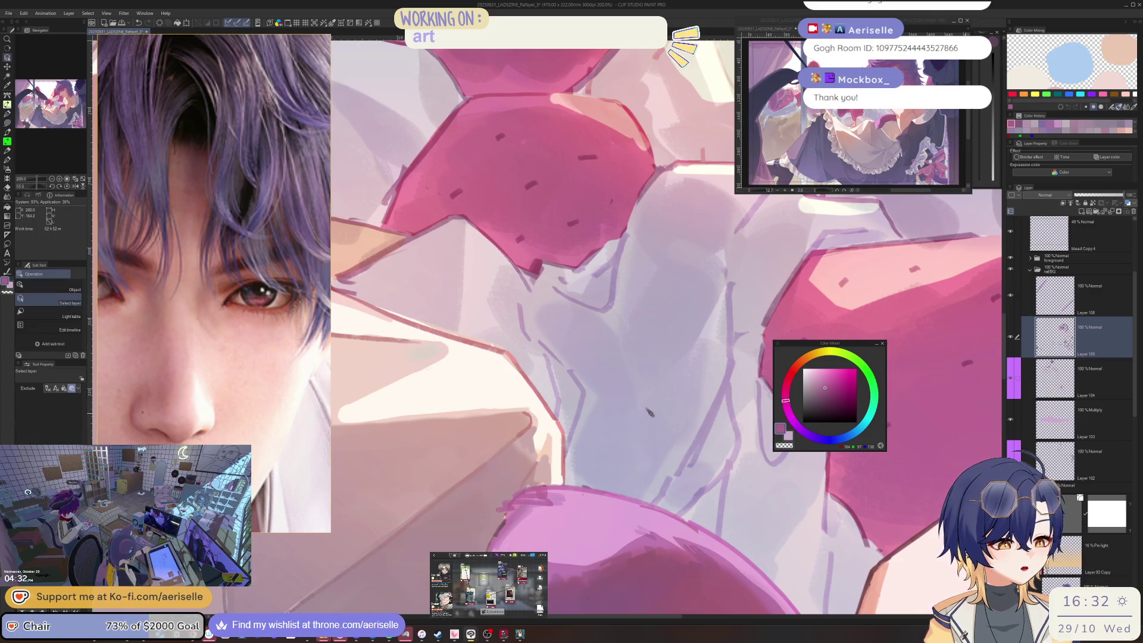
pyautogui.keyDown('ctrl'); pyautogui.click(670, 374); pyautogui.keyUp('ctrl')
pyautogui.keyDown('ctrl'); pyautogui.click(650, 411); pyautogui.keyUp('ctrl')
pyautogui.press('ctrl')
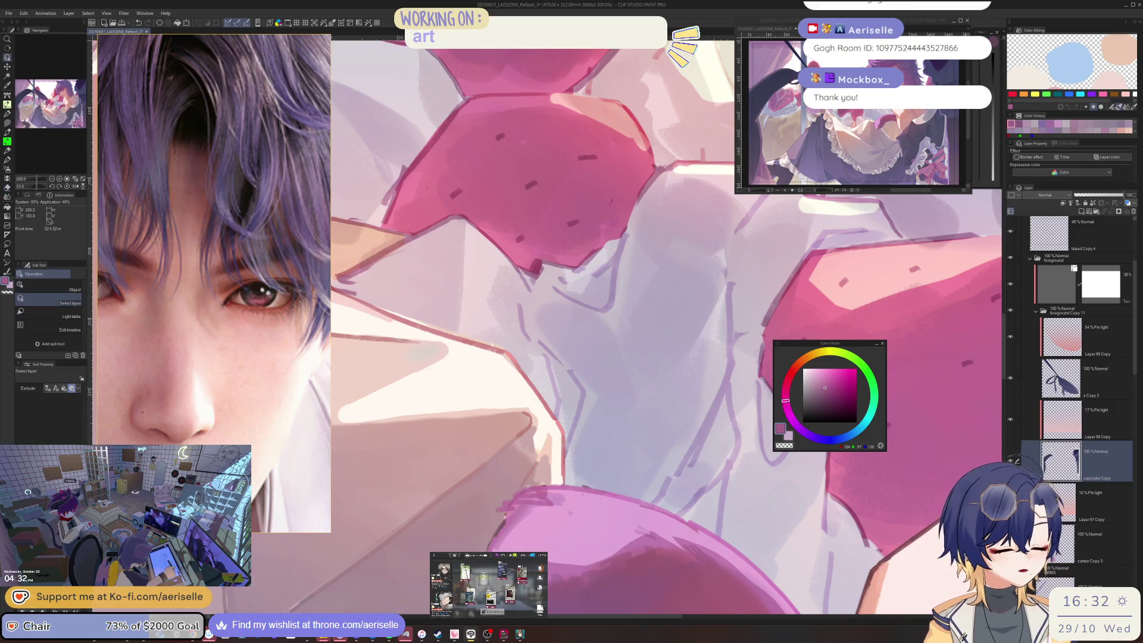
pyautogui.keyDown('ctrl'); pyautogui.click(561, 423); pyautogui.keyUp('ctrl')
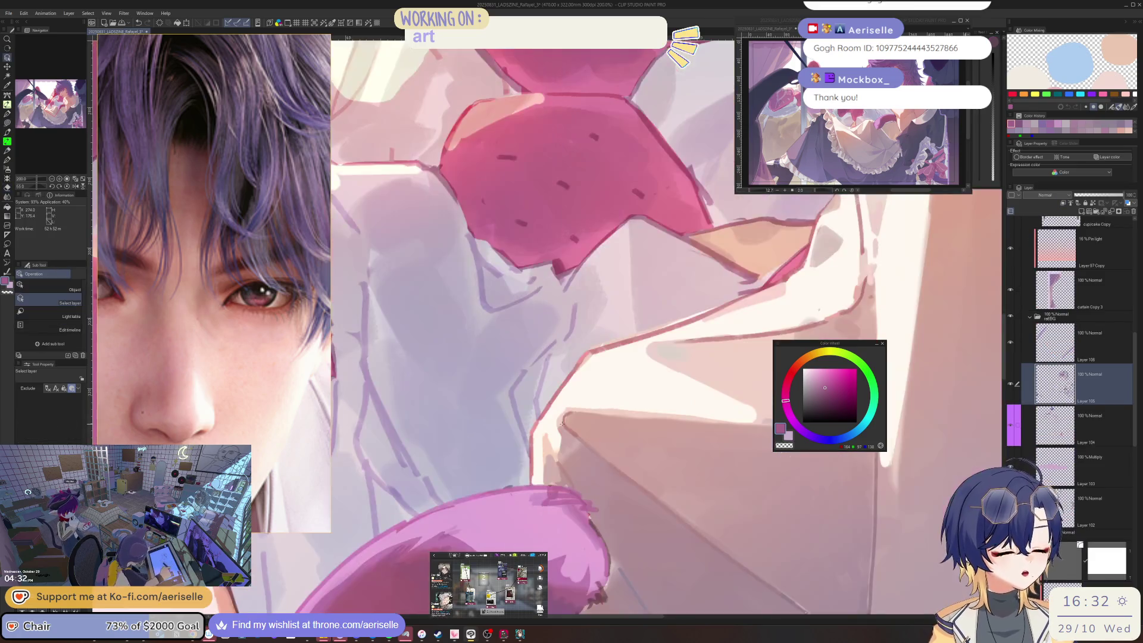
pyautogui.scroll(-2, 562, 420)
pyautogui.scroll(-3, 562, 420)
pyautogui.scroll(-2, 562, 420)
pyautogui.scroll(-1, 712, 446)
pyautogui.scroll(-4, 1071, 402)
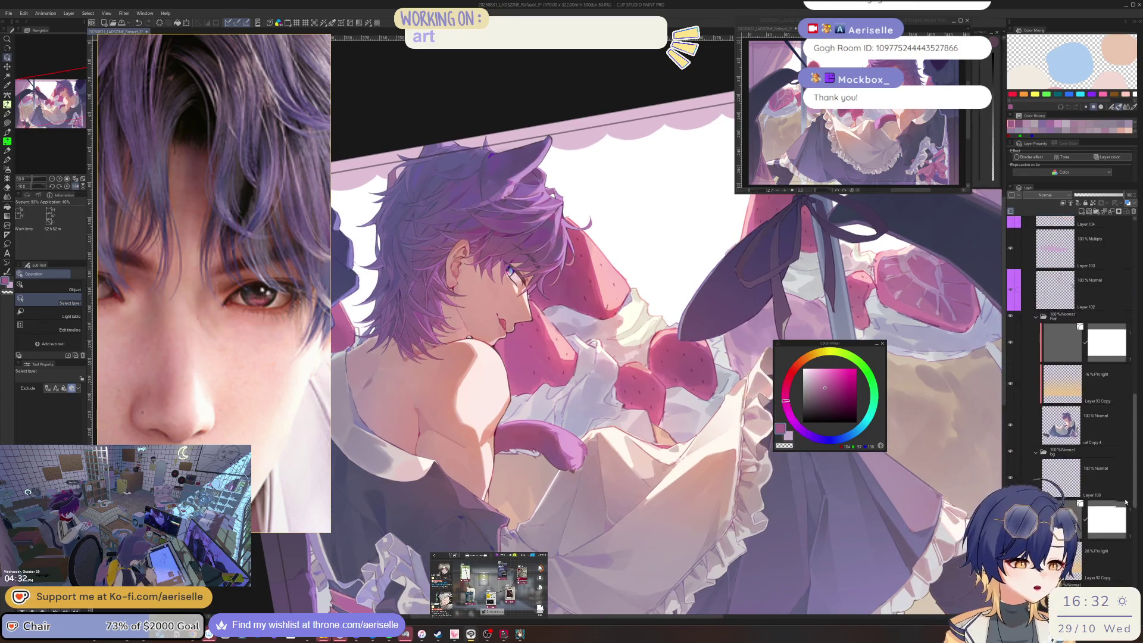
# - Make the character's figure layer active and mirror the view to check composition
pyautogui.click(1101, 421)
pyautogui.press('h')
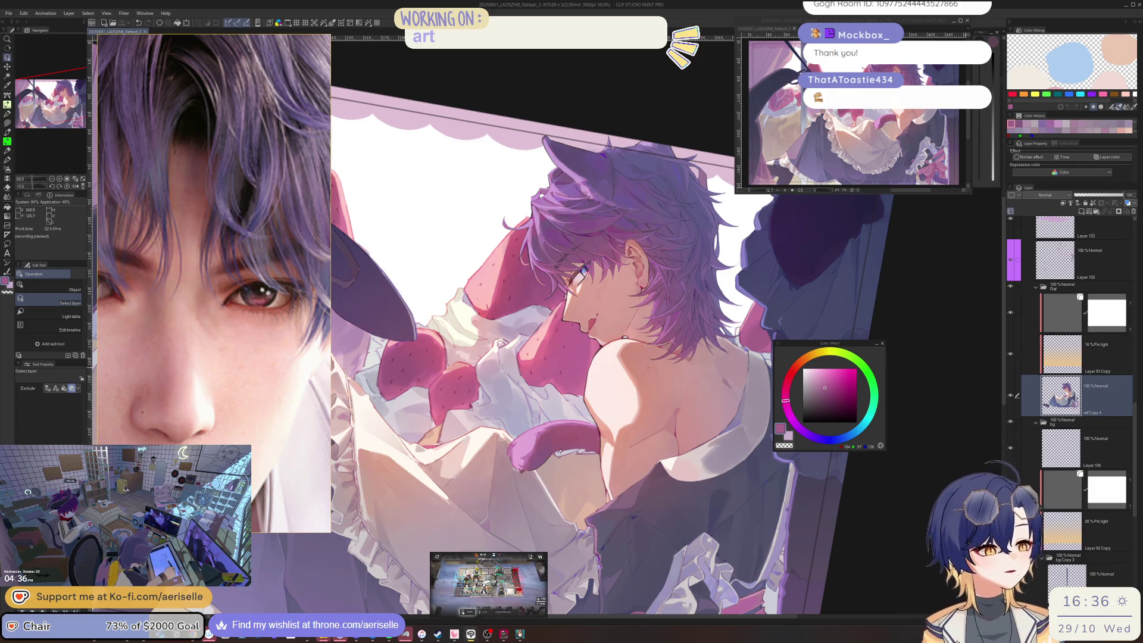
pyautogui.scroll(5, 1139, 419)
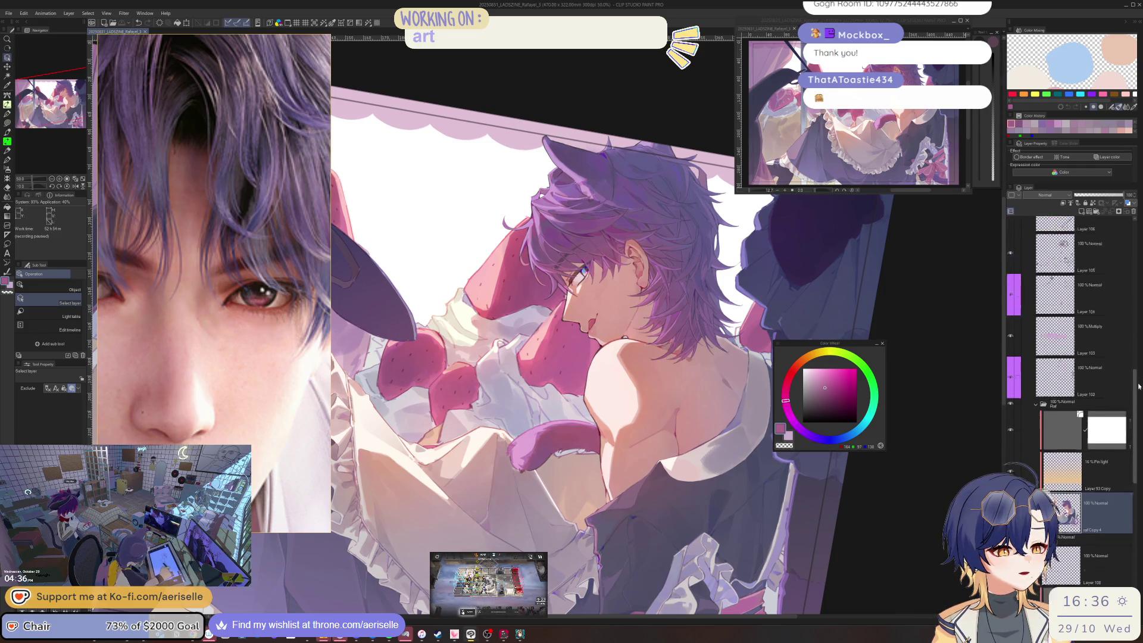
# - Make Layer 106 active and switch to the brush with a magenta colour
pyautogui.click(1093, 350)
pyautogui.scroll(2, 628, 463)
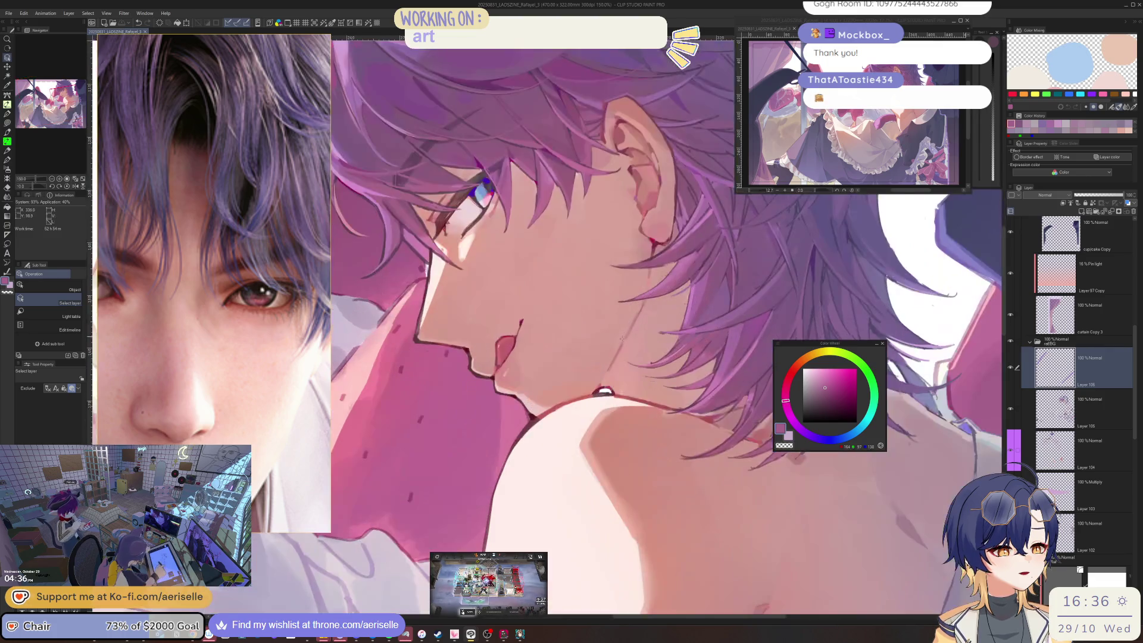
pyautogui.scroll(2, 628, 462)
pyautogui.scroll(2, 628, 462)
pyautogui.scroll(2, 627, 463)
pyautogui.scroll(-2, 628, 463)
pyautogui.scroll(-3, 628, 463)
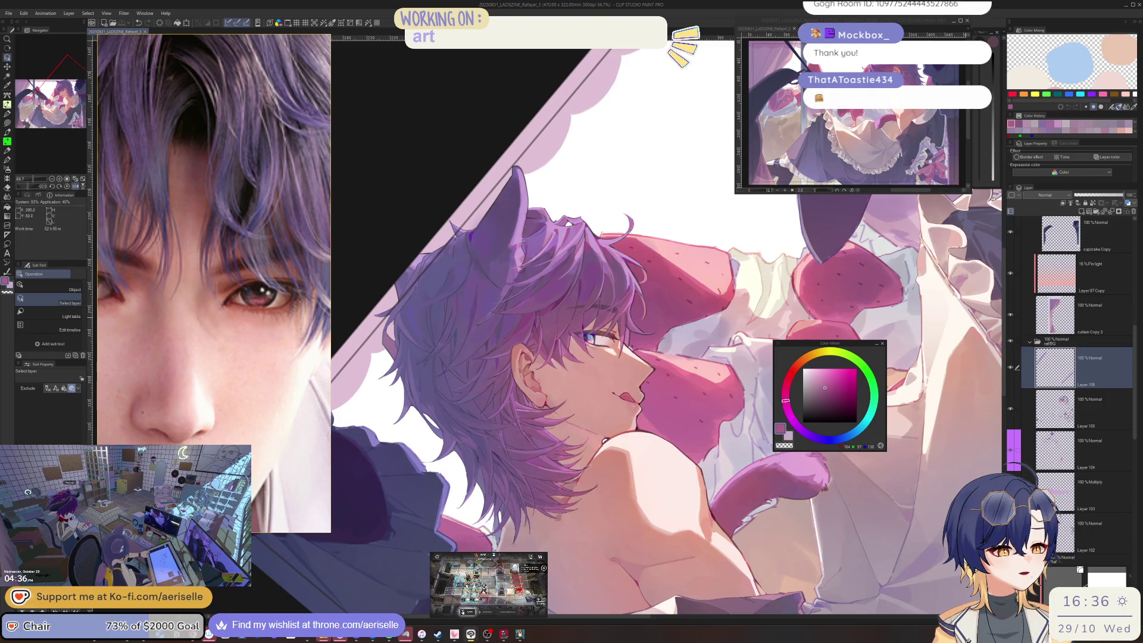
pyautogui.scroll(3, 602, 325)
pyautogui.scroll(2, 602, 326)
pyautogui.press('b')
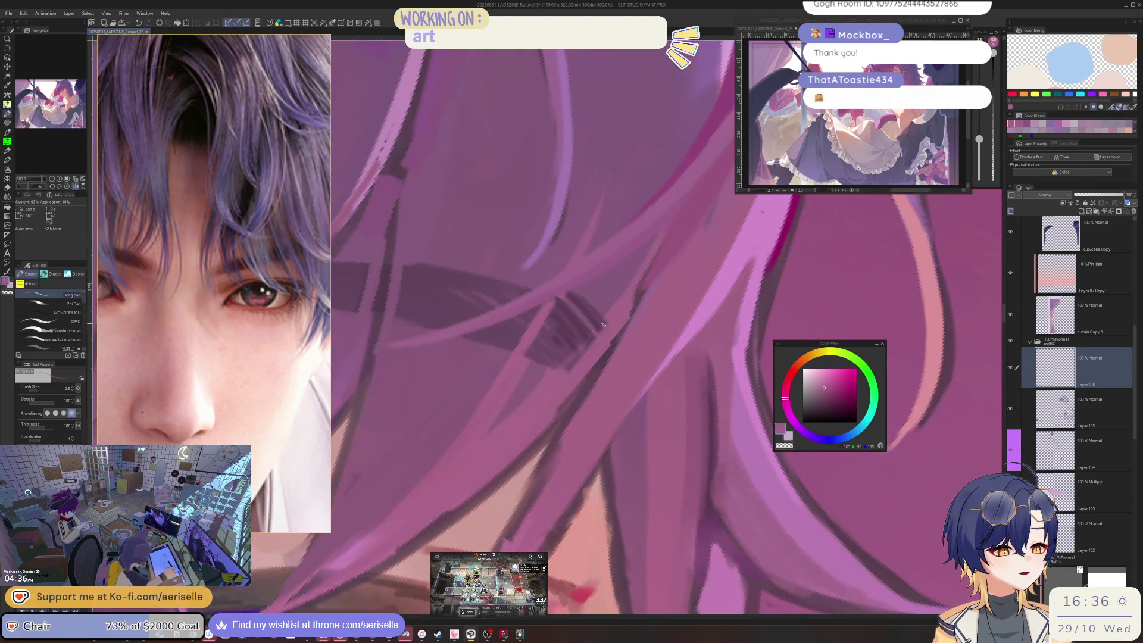
pyautogui.scroll(-3, 592, 333)
pyautogui.scroll(-2, 593, 333)
pyautogui.scroll(1, 651, 383)
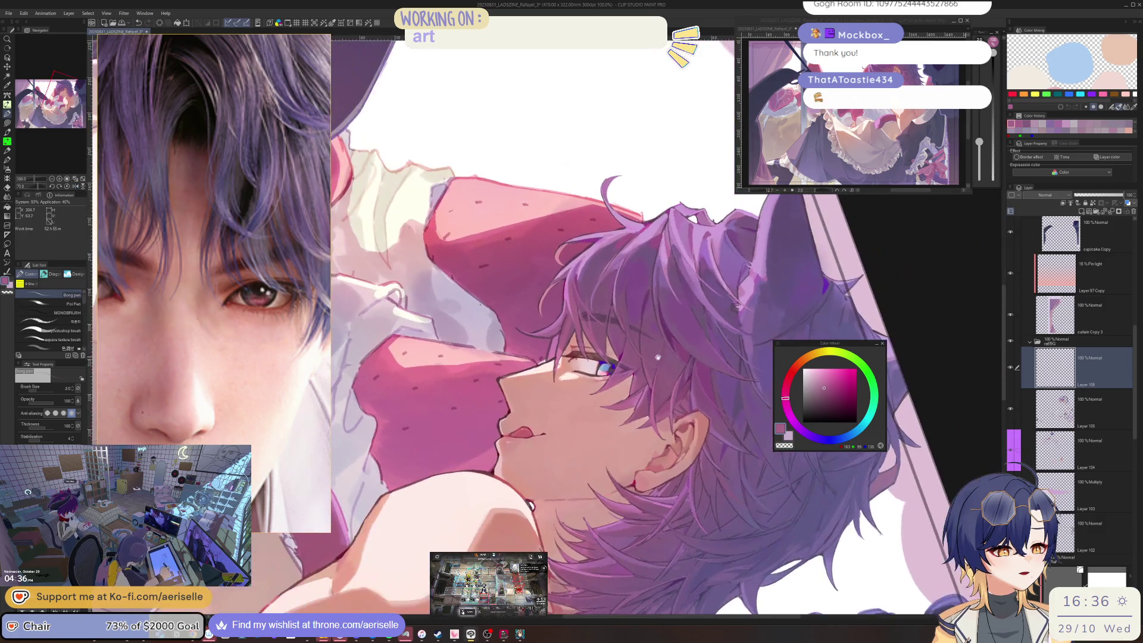
pyautogui.scroll(1, 651, 383)
pyautogui.scroll(3, 651, 383)
pyautogui.scroll(-2, 569, 370)
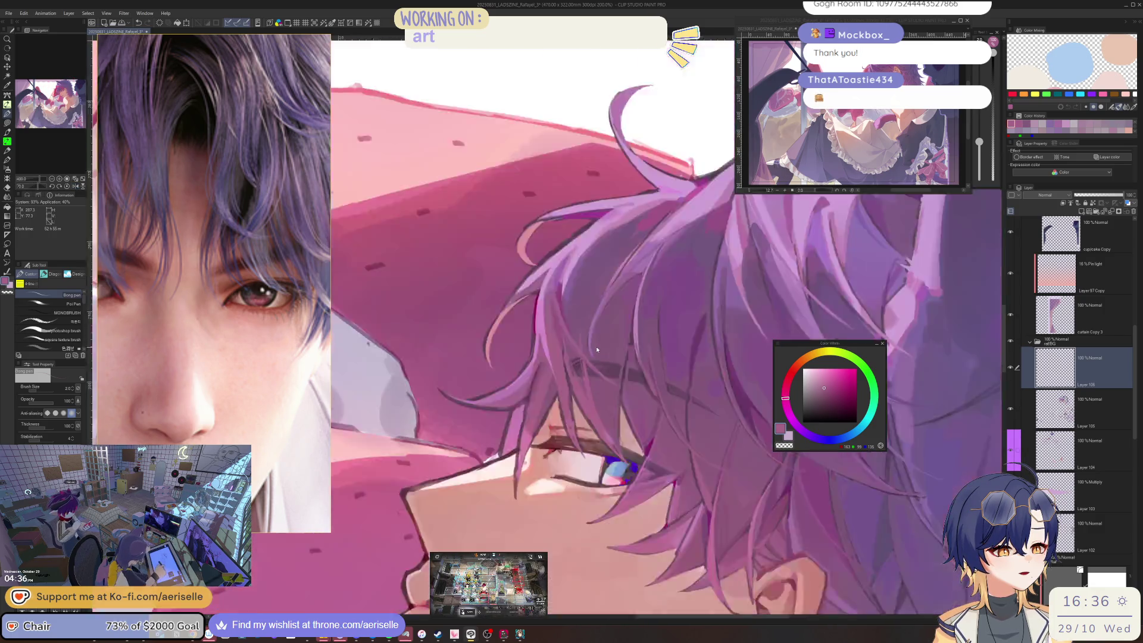
pyautogui.scroll(-2, 589, 379)
pyautogui.scroll(2, 608, 388)
pyautogui.keyDown('alt'); pyautogui.click(608, 388); pyautogui.keyUp('alt')
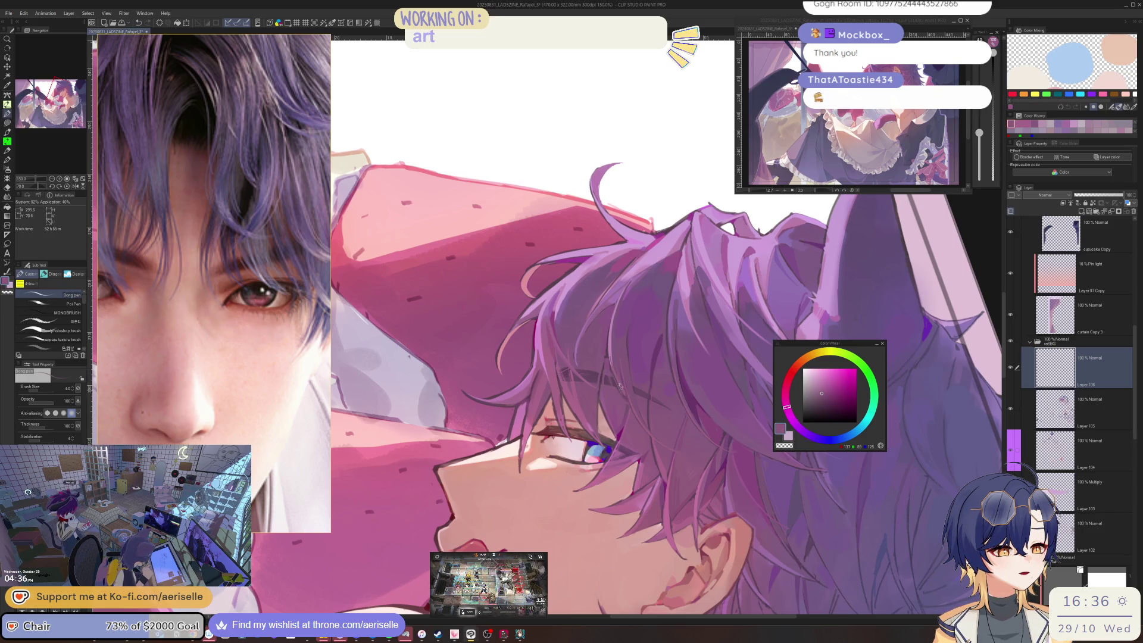
pyautogui.scroll(-1, 621, 392)
# - Close in on the face and settle on a muted purple for the hair strands
pyautogui.moveTo(669, 329); pyautogui.dragTo(665, 339)
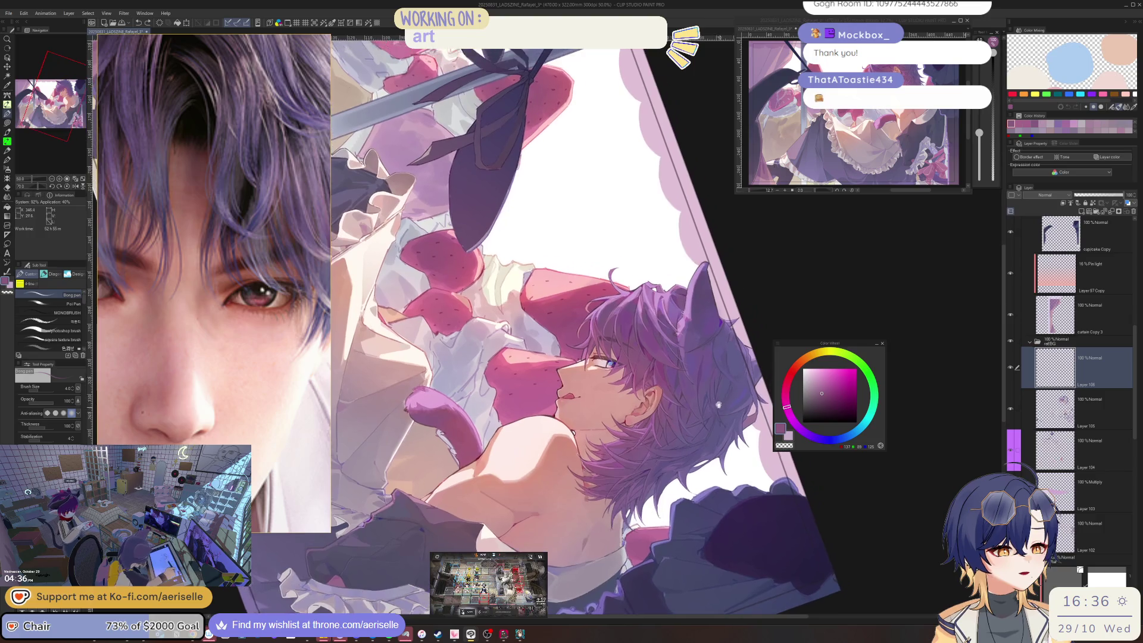
pyautogui.scroll(2, 660, 347)
pyautogui.scroll(3, 658, 345)
pyautogui.keyDown('alt'); pyautogui.click(650, 338); pyautogui.keyUp('alt')
pyautogui.click(834, 390)
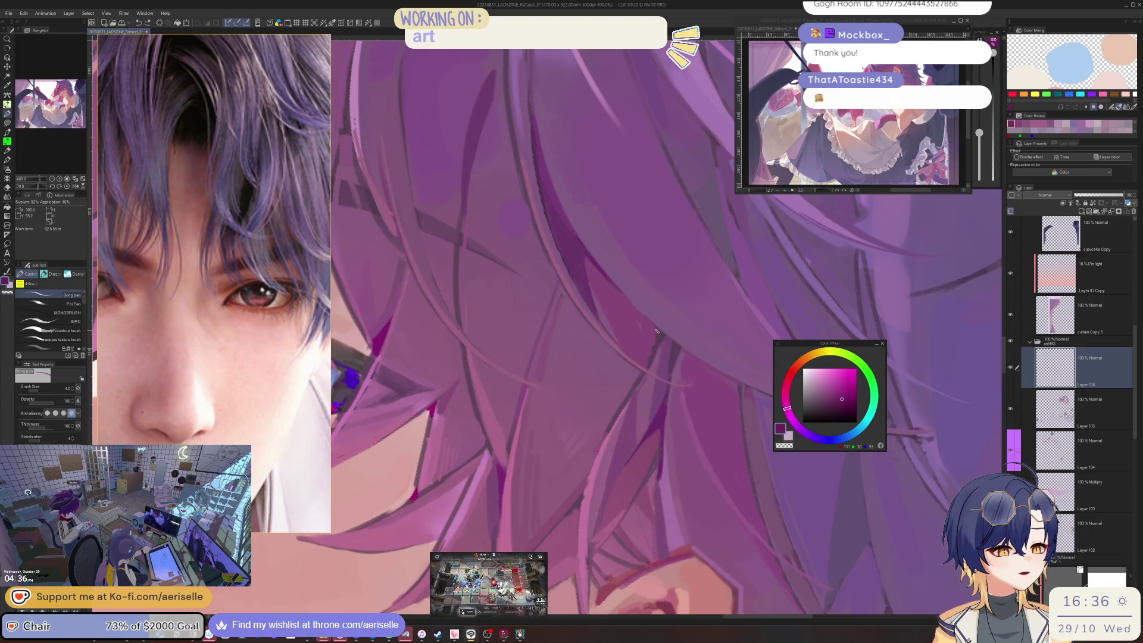
pyautogui.scroll(-5, 658, 337)
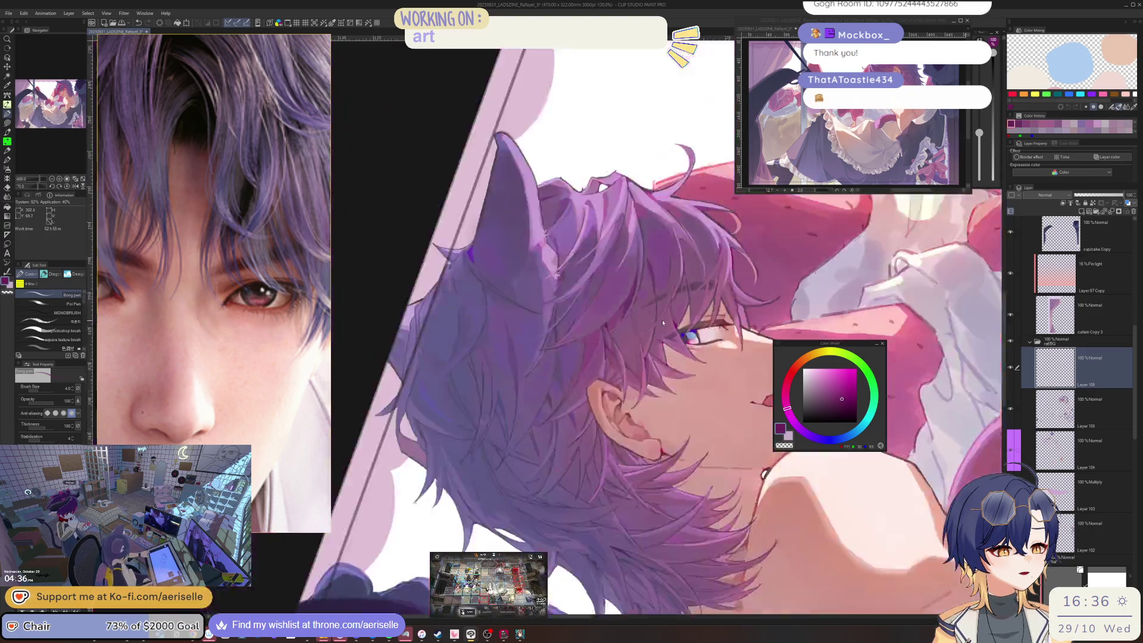
pyautogui.scroll(2, 612, 319)
pyautogui.scroll(-2, 611, 319)
pyautogui.scroll(-3, 609, 318)
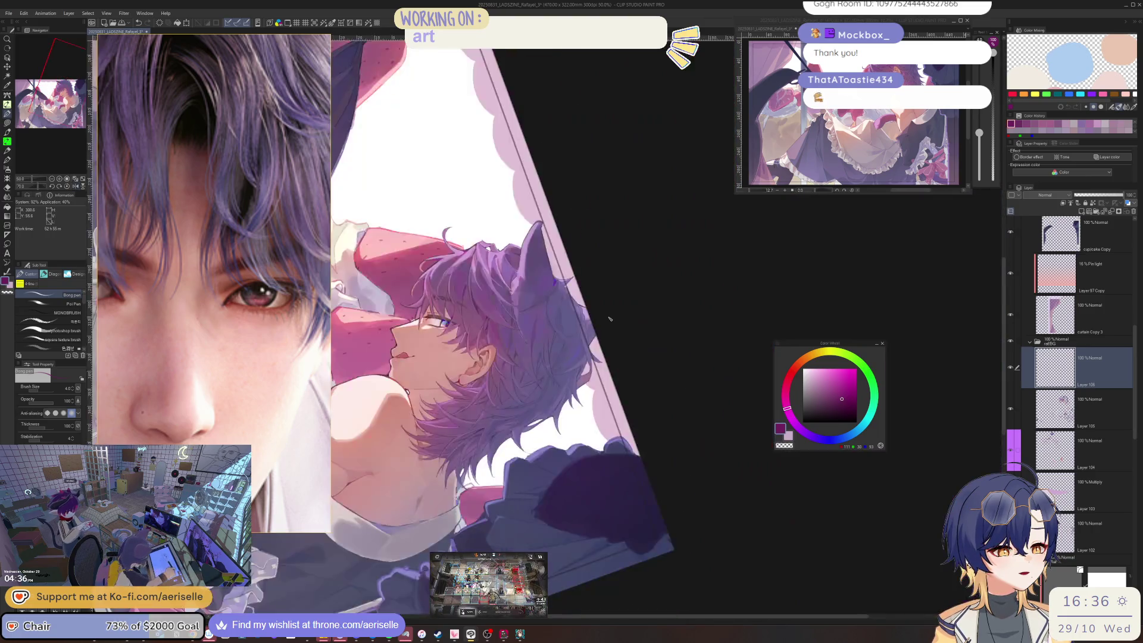
pyautogui.scroll(-1, 610, 318)
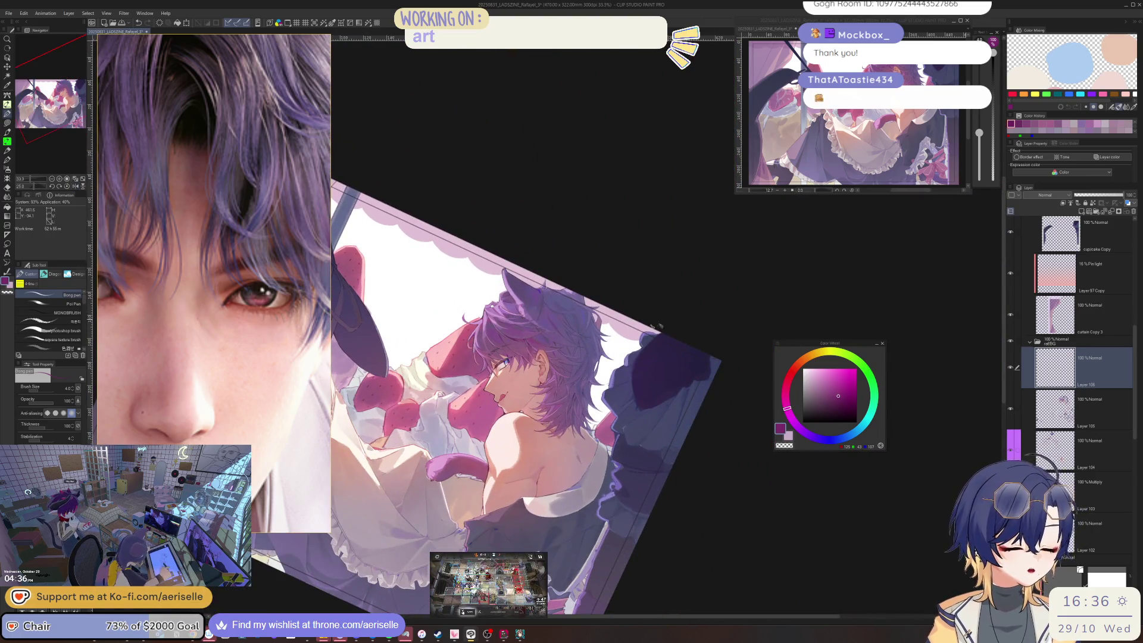
pyautogui.scroll(2, 485, 319)
pyautogui.scroll(4, 485, 318)
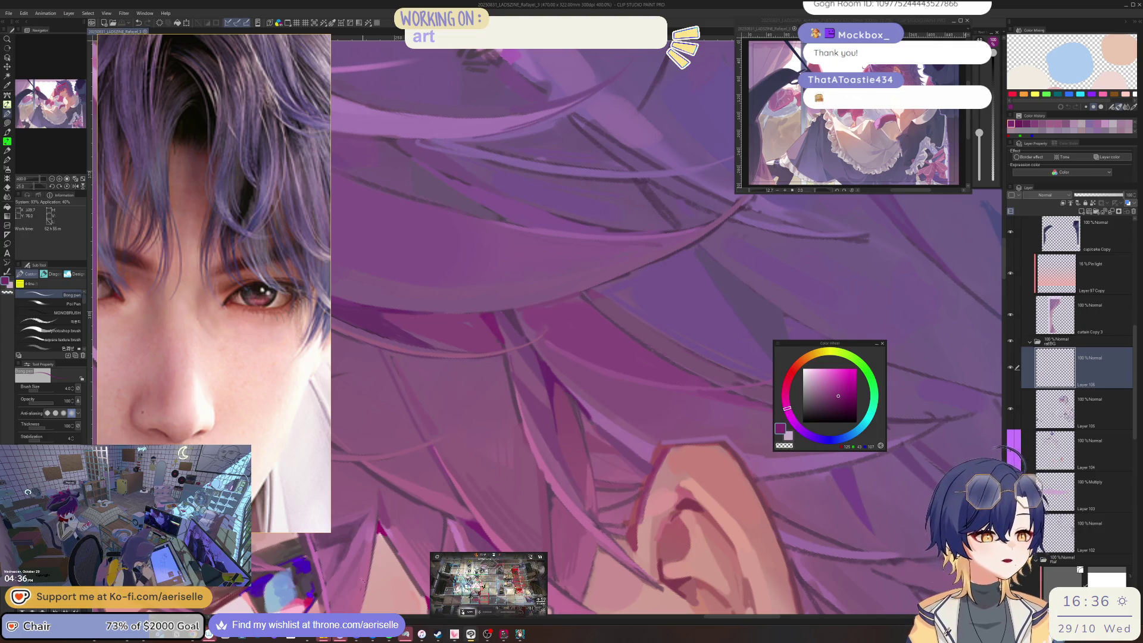
pyautogui.scroll(-5, 665, 326)
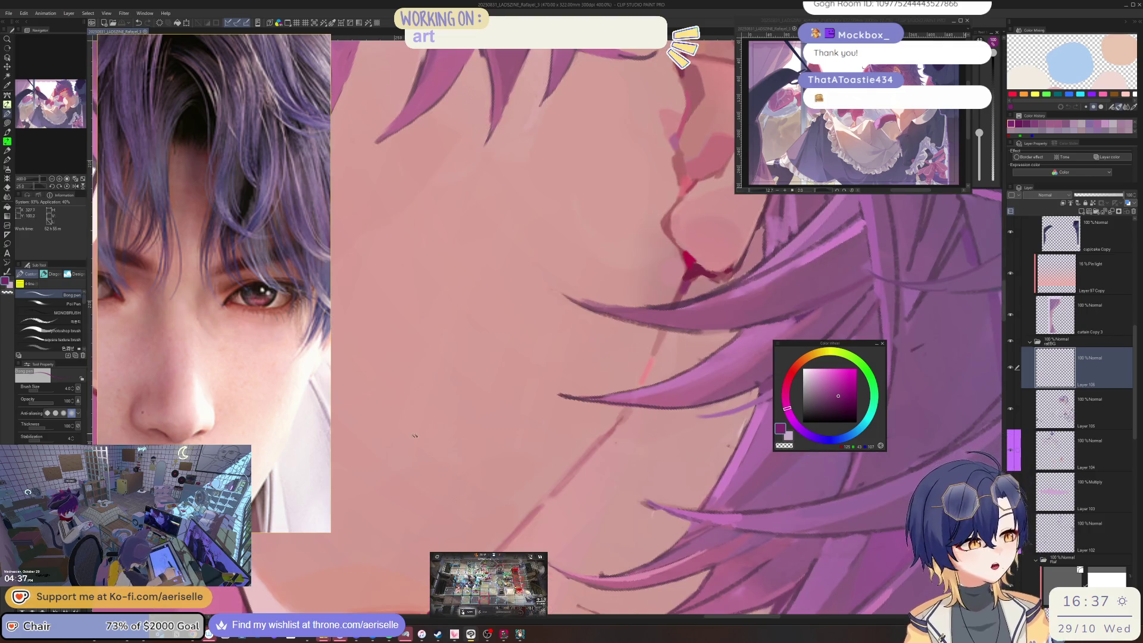
pyautogui.scroll(-3, 310, 356)
pyautogui.scroll(-3, 311, 355)
pyautogui.scroll(-2, 310, 355)
pyautogui.scroll(1, 309, 356)
pyautogui.scroll(1, 268, 294)
pyautogui.scroll(1, 268, 295)
pyautogui.scroll(1, 268, 295)
pyautogui.scroll(1, 268, 295)
pyautogui.scroll(1, 225, 231)
pyautogui.scroll(1, 224, 231)
pyautogui.scroll(1, 224, 230)
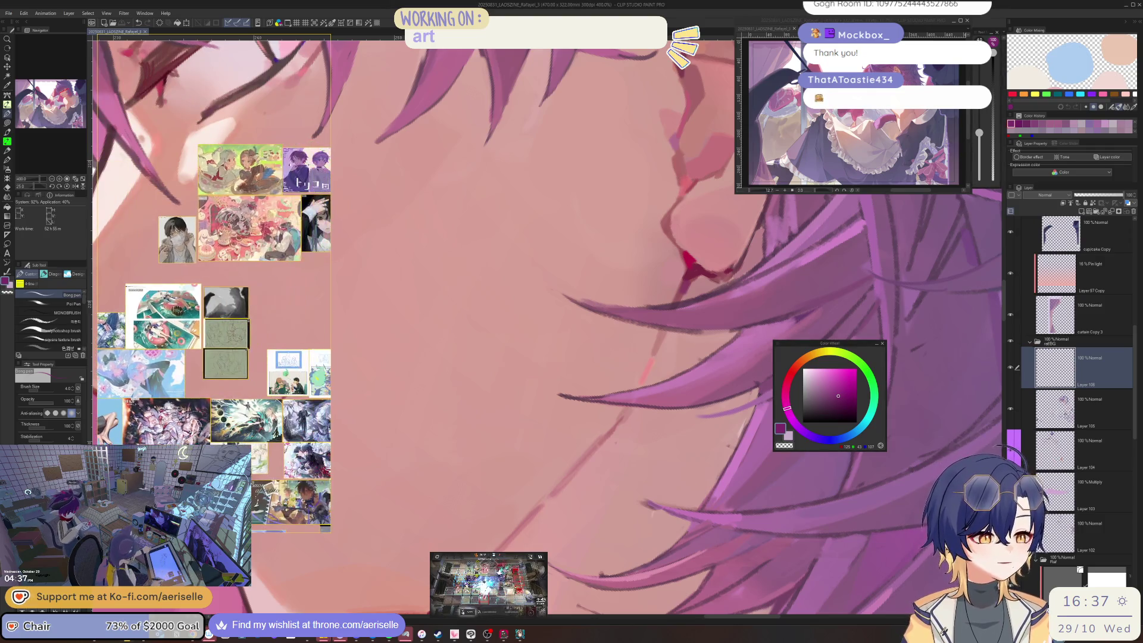
pyautogui.scroll(2, 223, 232)
pyautogui.scroll(2, 225, 230)
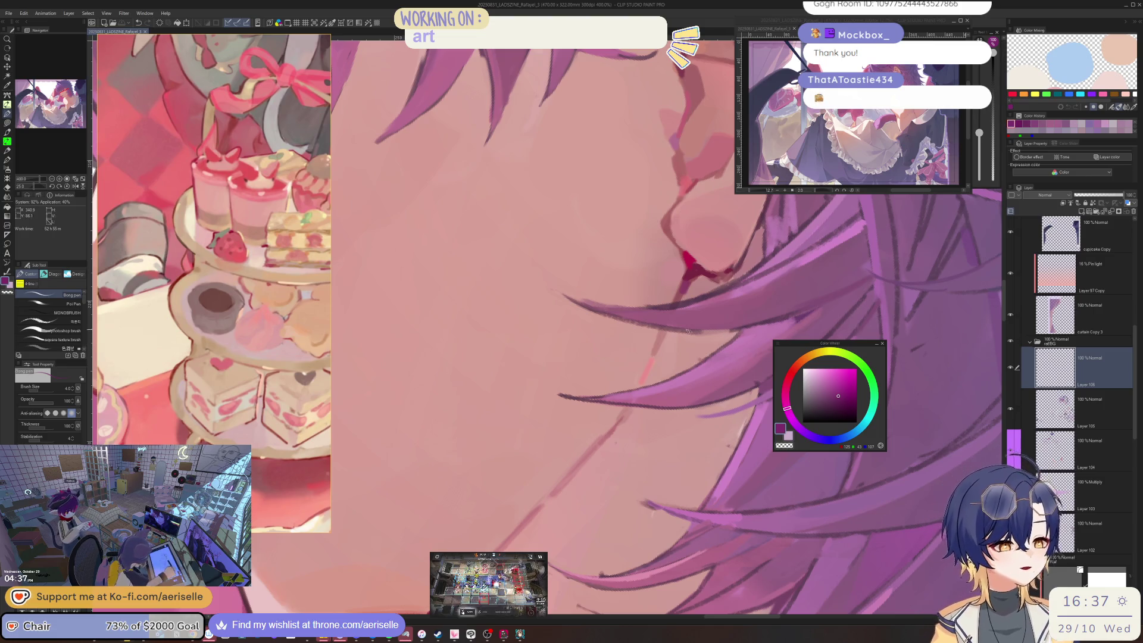
# - Set the active colour to a darker, redder skin pink for shading the face
pyautogui.keyDown('alt'); pyautogui.click(657, 344); pyautogui.keyUp('alt')
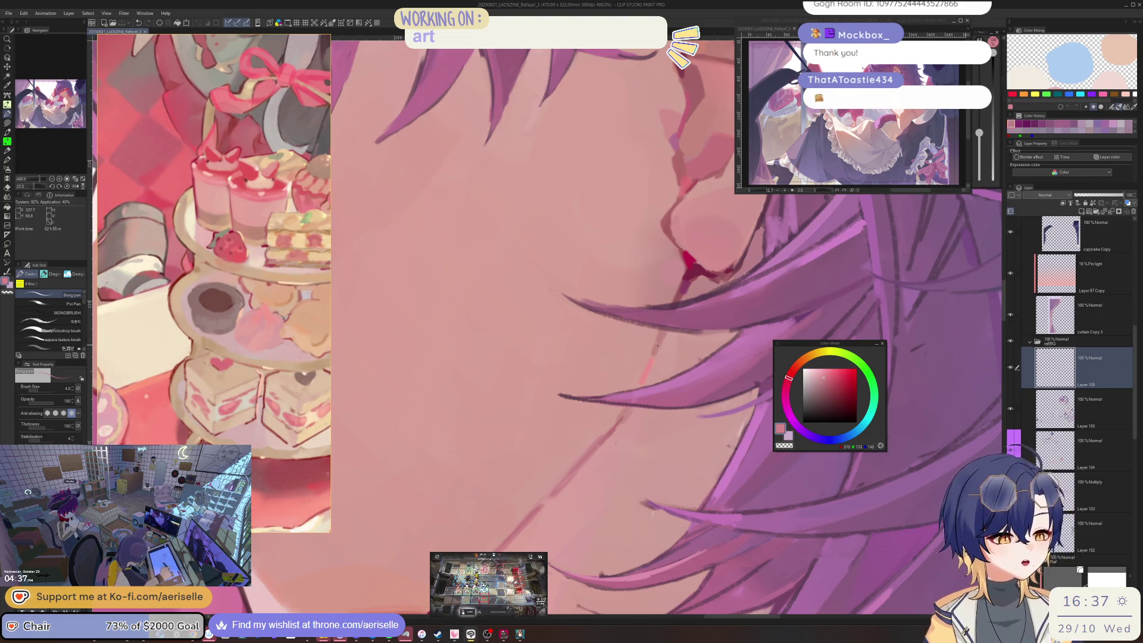
pyautogui.keyDown('alt'); pyautogui.click(662, 334); pyautogui.keyUp('alt')
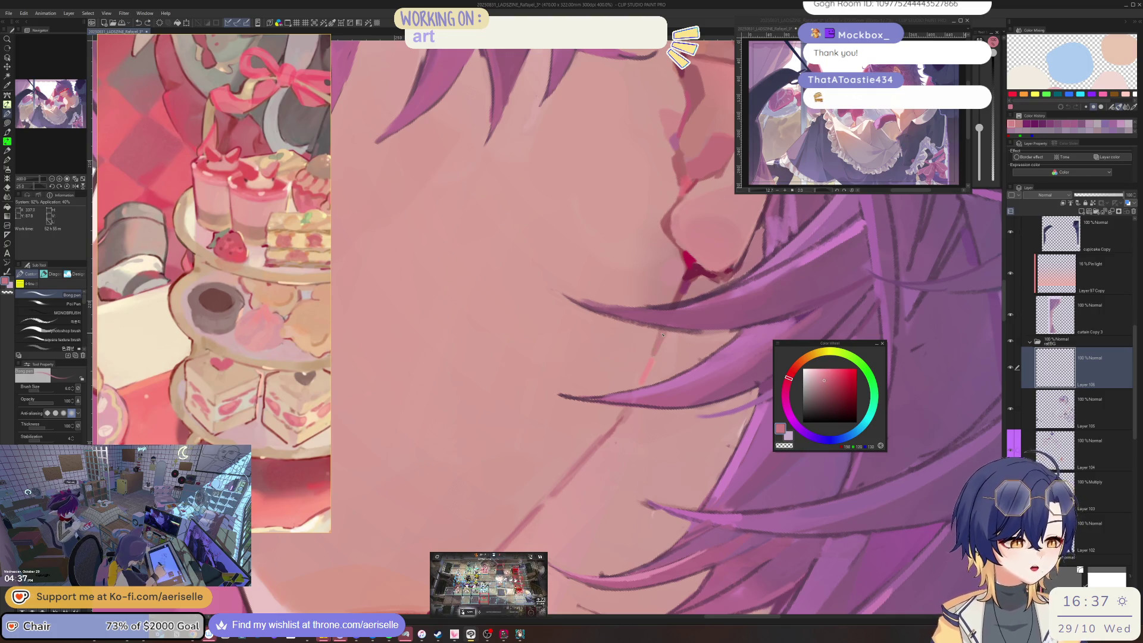
pyautogui.scroll(-3, 662, 335)
pyautogui.scroll(1, 665, 357)
pyautogui.scroll(2, 669, 378)
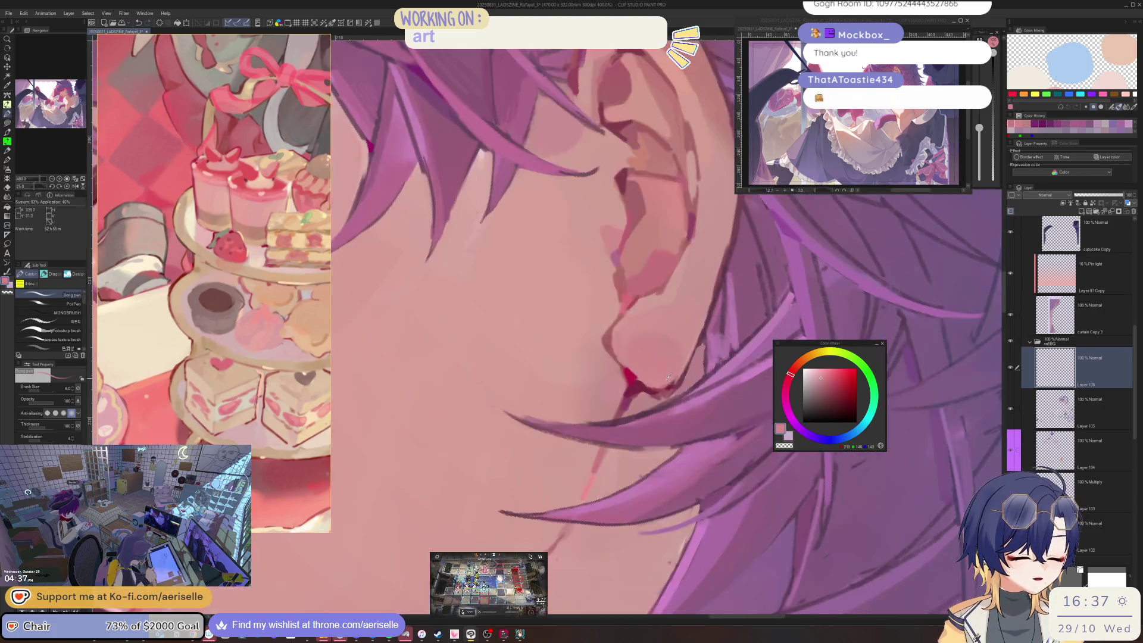
pyautogui.scroll(-3, 669, 377)
pyautogui.scroll(1, 609, 476)
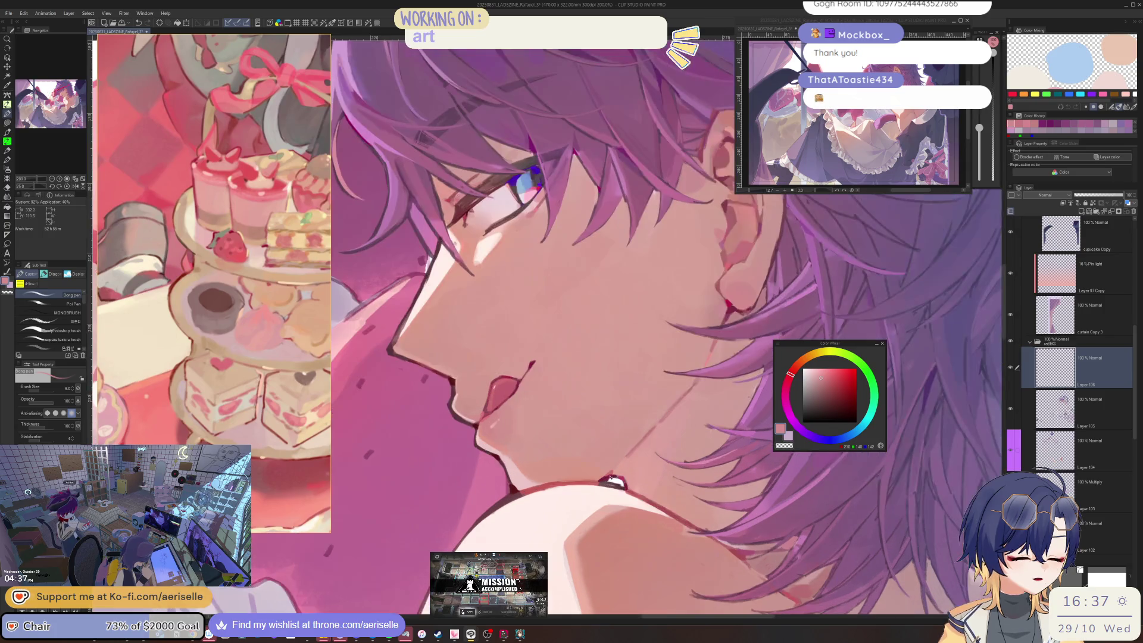
pyautogui.keyDown('alt'); pyautogui.click(610, 477); pyautogui.keyUp('alt')
pyautogui.scroll(1, 612, 479)
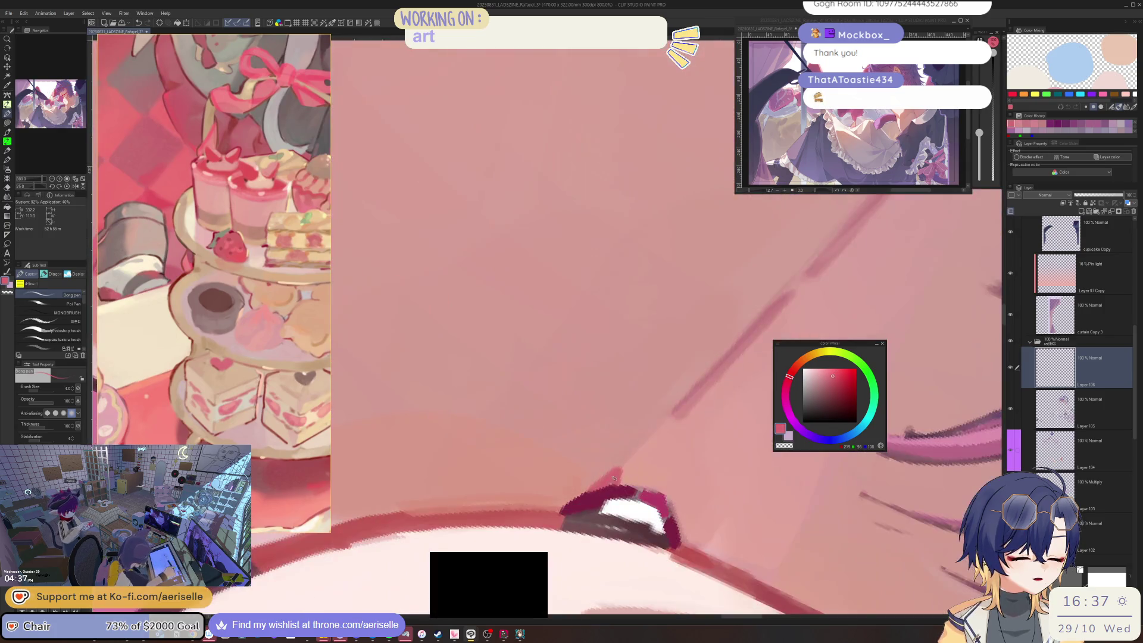
pyautogui.scroll(-3, 625, 474)
pyautogui.scroll(1, 678, 451)
pyautogui.scroll(1, 696, 444)
# - Make the brush smaller and shift the paint hue toward red while viewing the hair
pyautogui.moveTo(695, 443); pyautogui.dragTo(624, 375)
pyautogui.scroll(2, 572, 357)
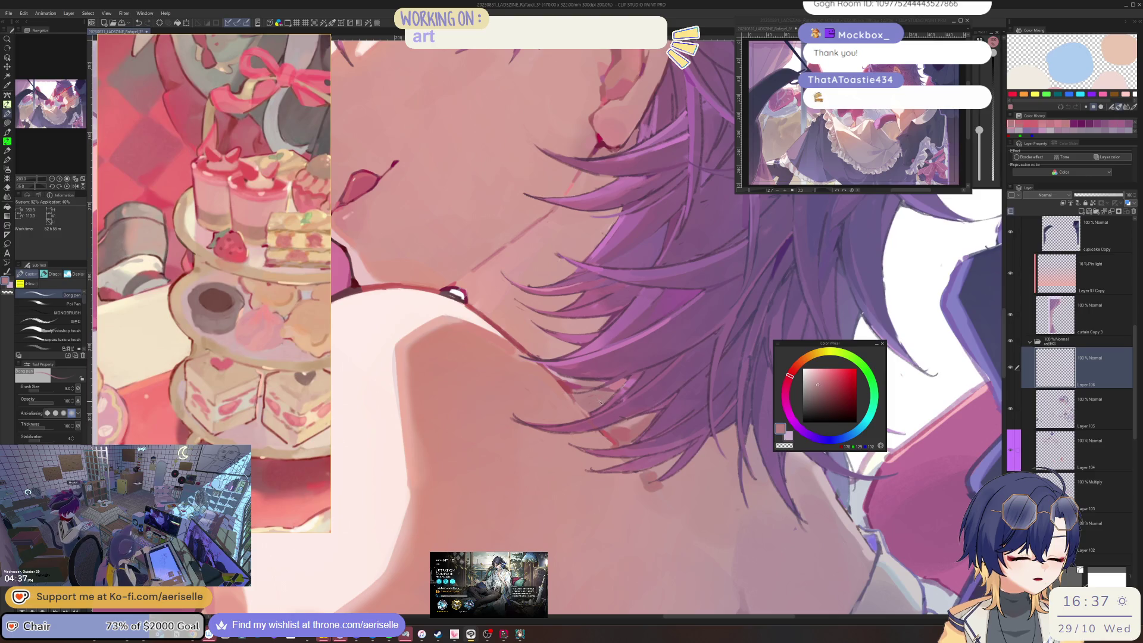
pyautogui.scroll(-3, 601, 399)
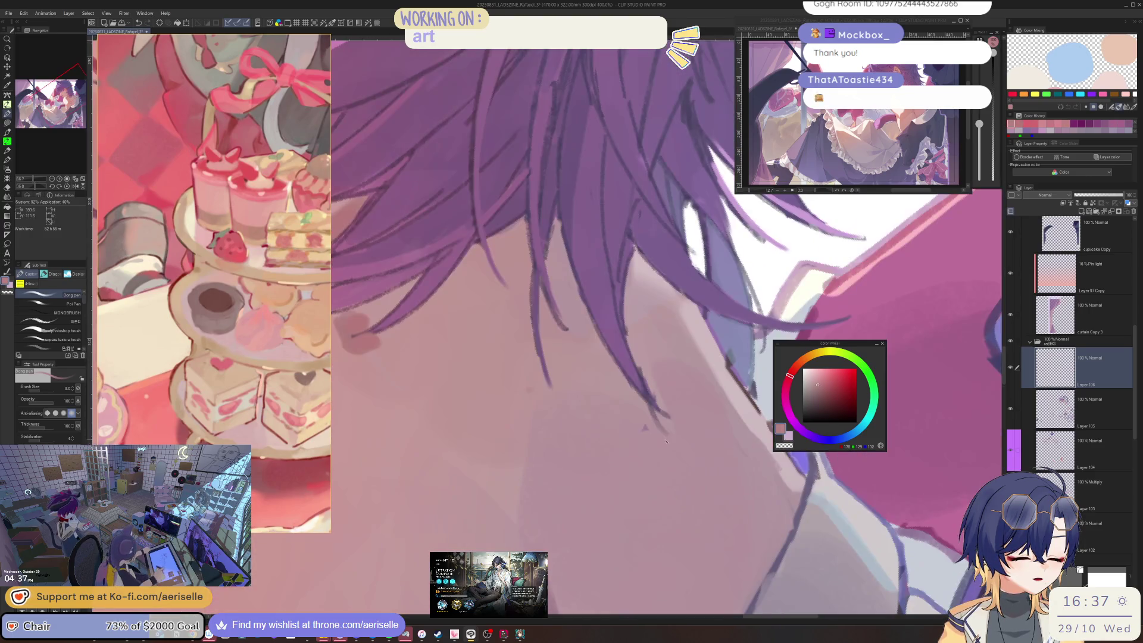
pyautogui.scroll(2, 709, 421)
pyautogui.moveTo(709, 421); pyautogui.dragTo(649, 447)
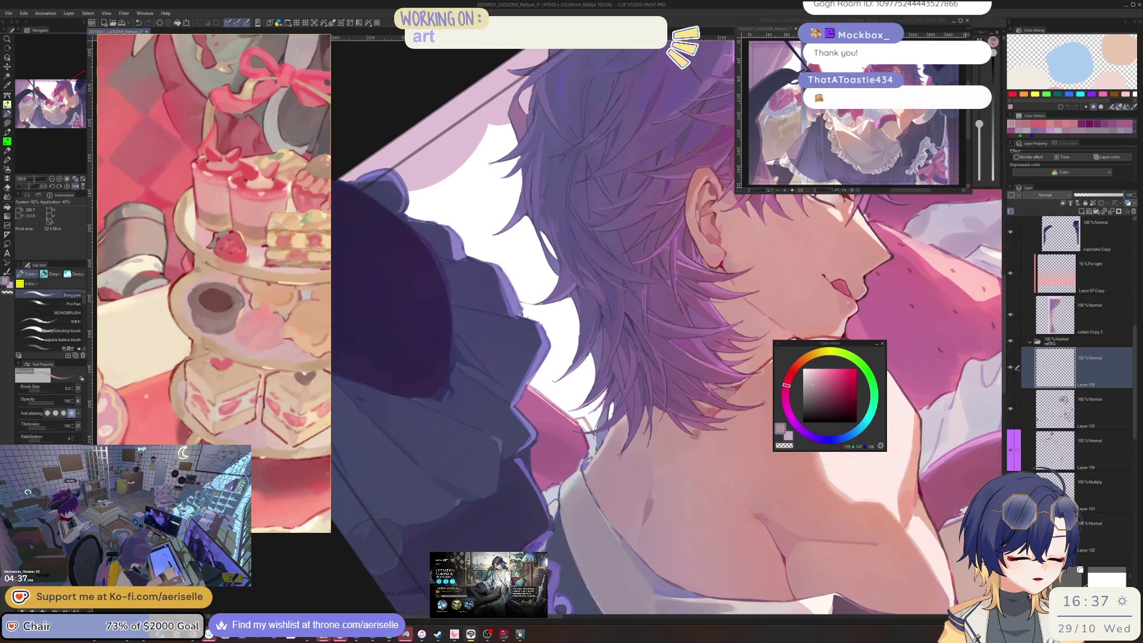
pyautogui.scroll(2, 649, 446)
pyautogui.press('[')
pyautogui.press('[')
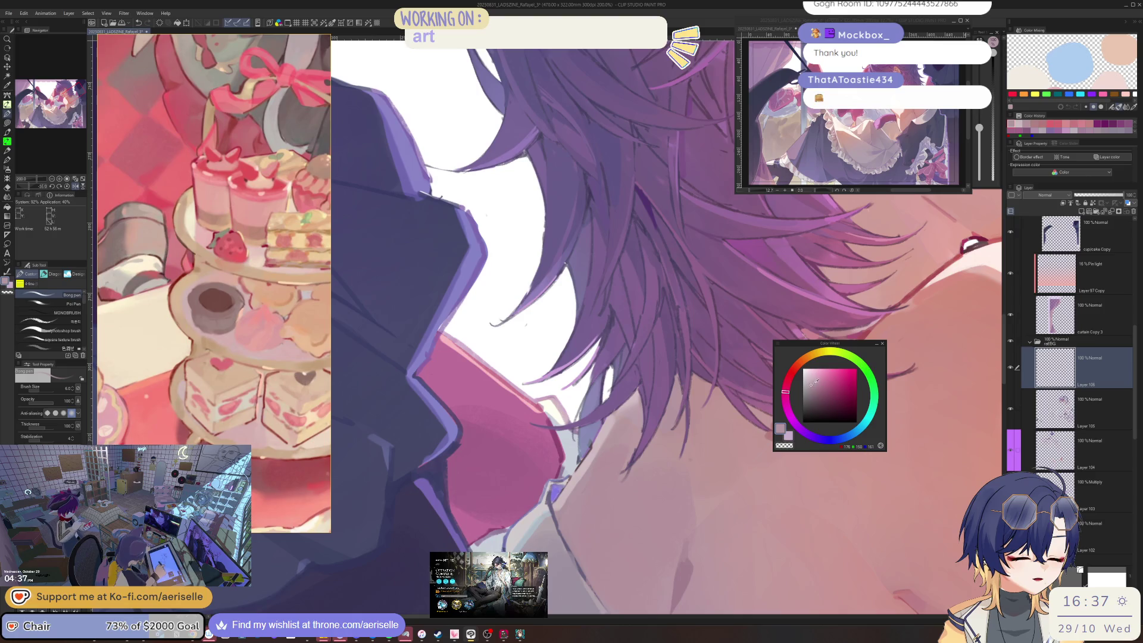
pyautogui.moveTo(789, 389); pyautogui.dragTo(787, 379)
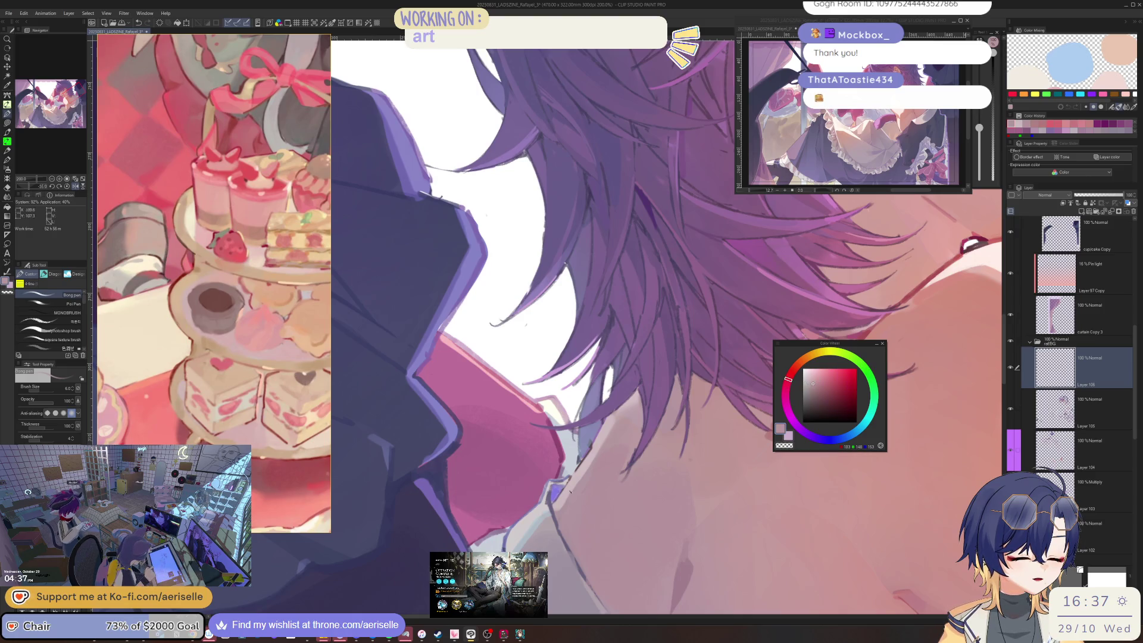
pyautogui.scroll(-3, 618, 431)
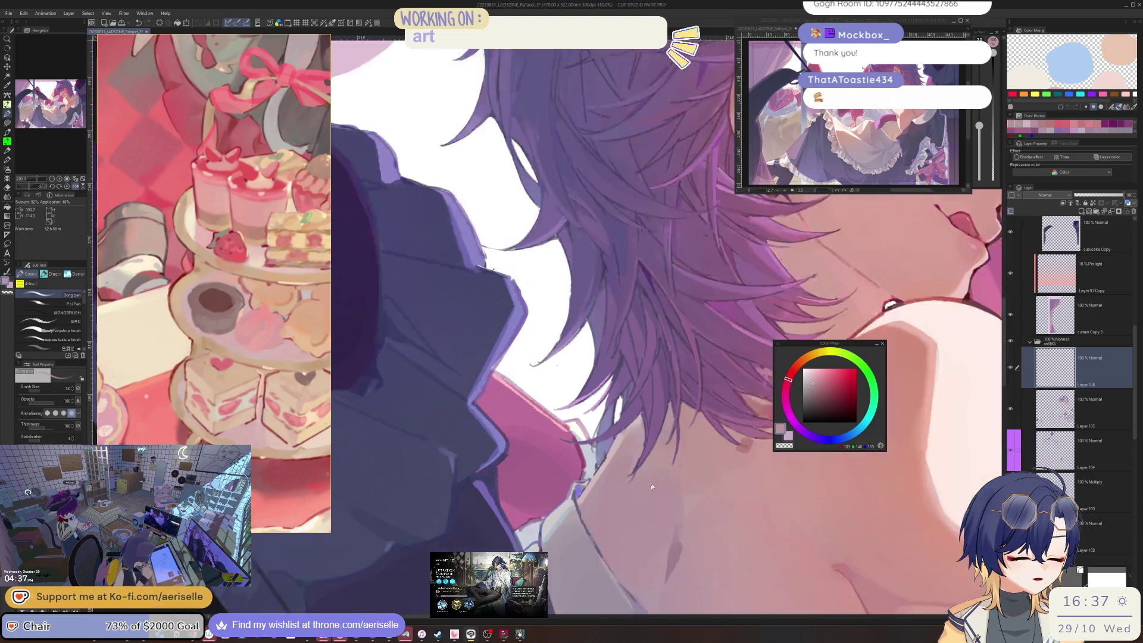
# - Rotate and zoom the canvas out to bring the apron's dark frills into view
pyautogui.press('-')
pyautogui.press('-')
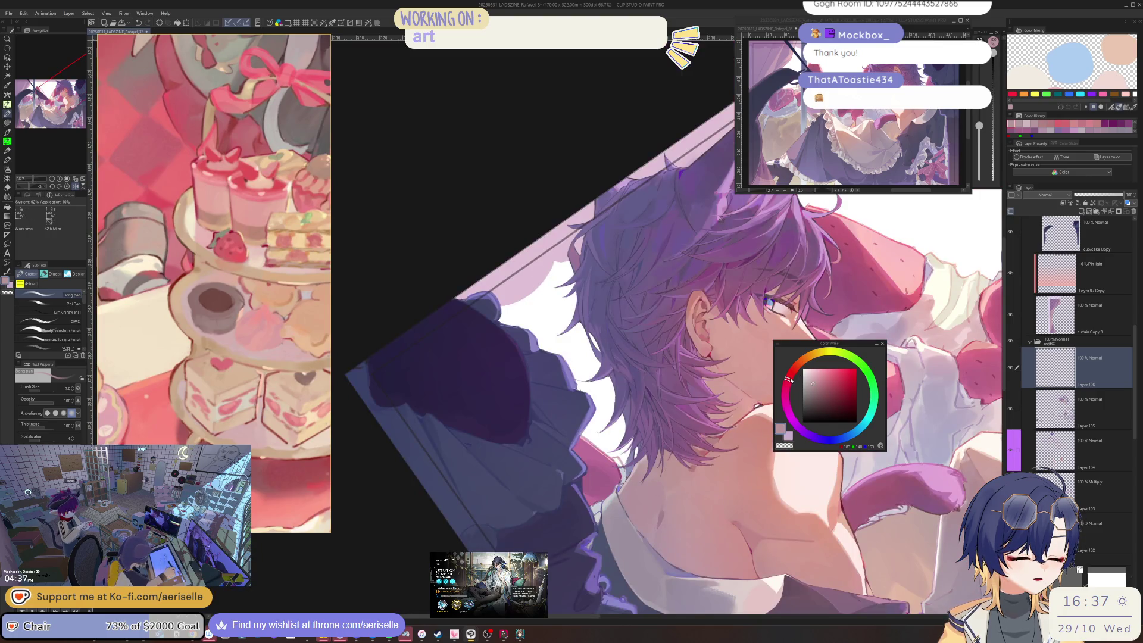
pyautogui.press('^')
pyautogui.press('^')
pyautogui.press('^')
pyautogui.scroll(5, 591, 409)
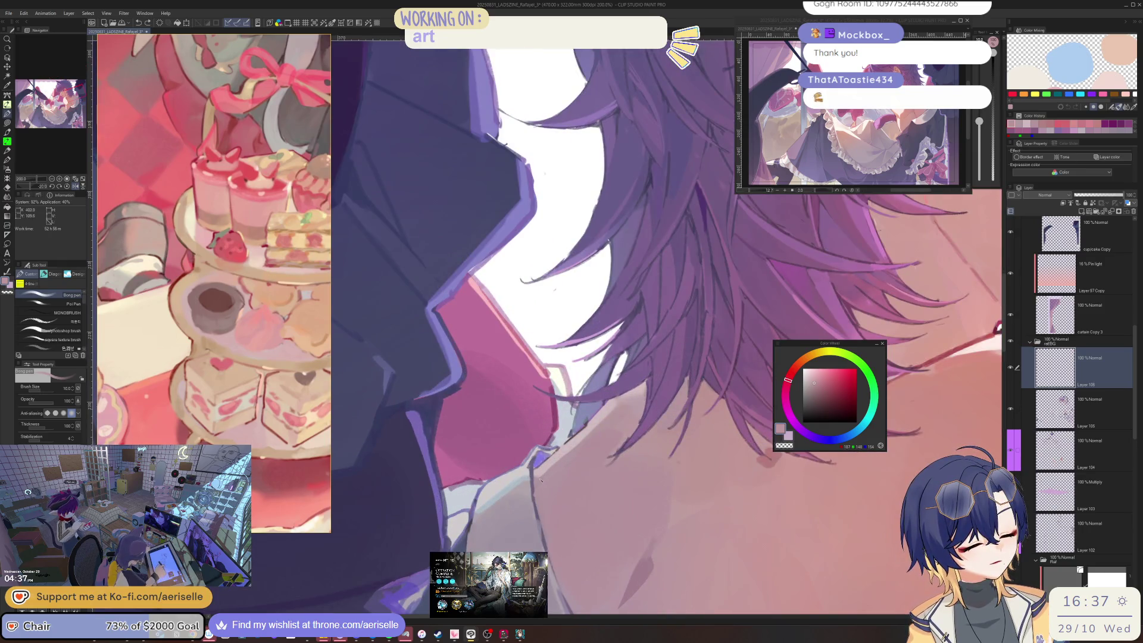
pyautogui.scroll(-3, 615, 357)
pyautogui.press('-')
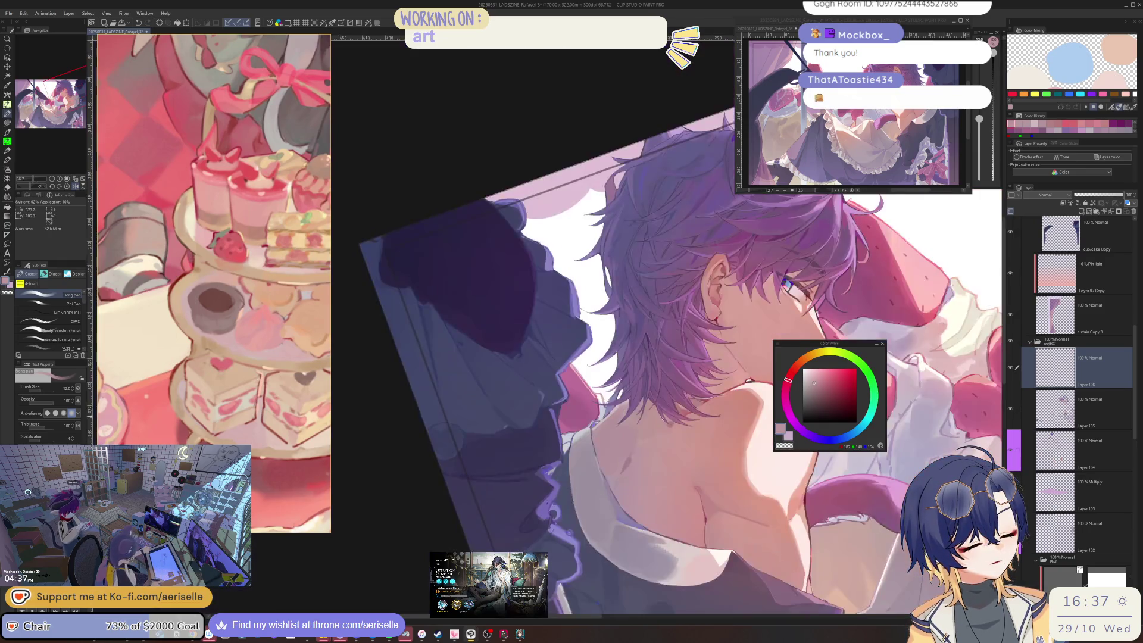
pyautogui.scroll(4, 625, 331)
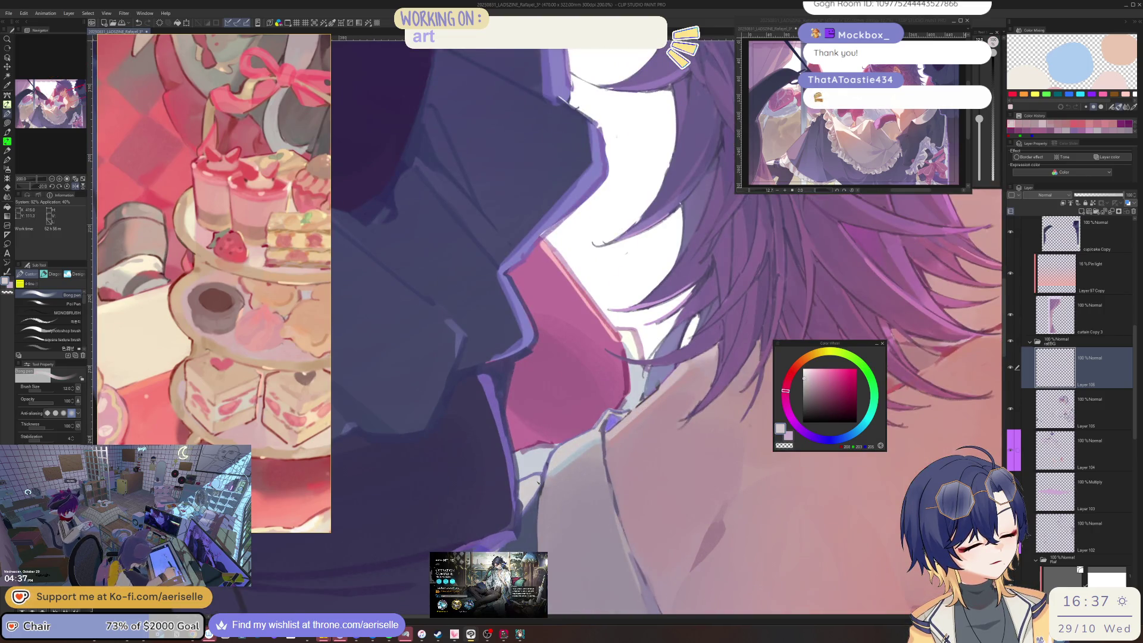
pyautogui.press('-')
pyautogui.press('^')
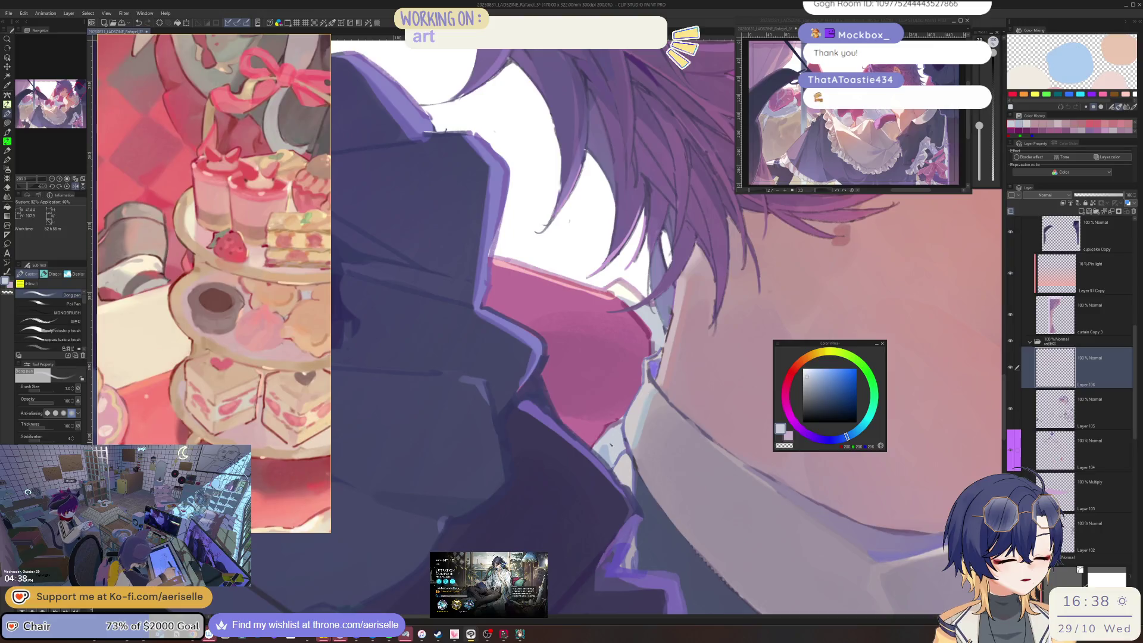
pyautogui.hotkey('ctrl', '-')
pyautogui.moveTo(656, 366); pyautogui.dragTo(616, 402)
pyautogui.scroll(3, 615, 402)
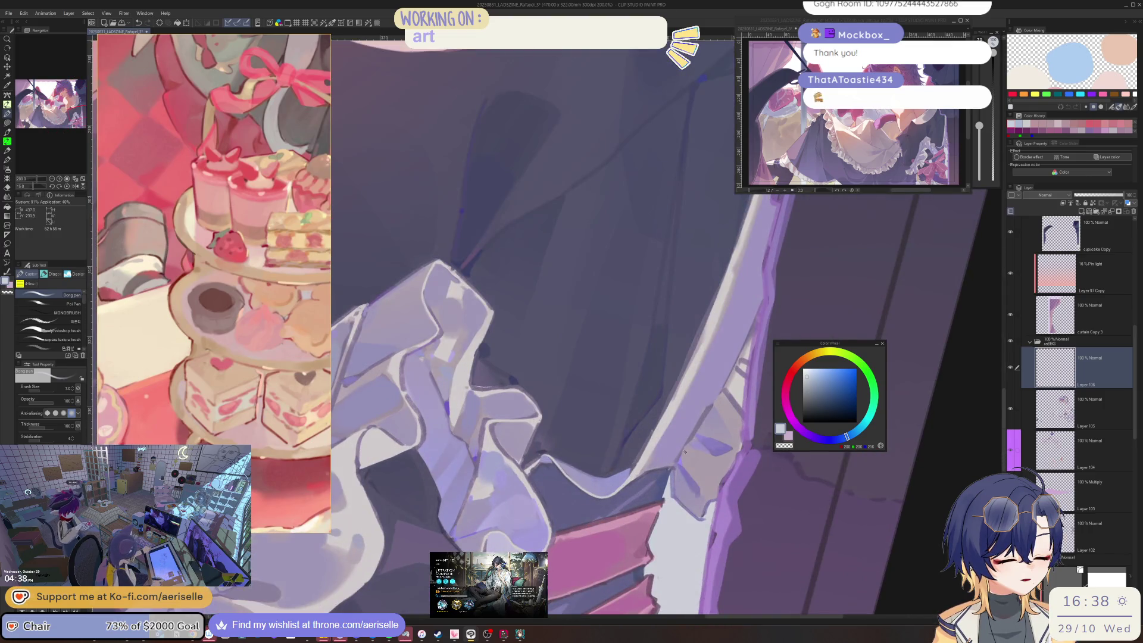
# - Pick a muted blue-violet for the frills with a smaller brush
pyautogui.keyDown('alt'); pyautogui.click(713, 424); pyautogui.keyUp('alt')
pyautogui.keyDown('alt'); pyautogui.click(820, 387); pyautogui.keyUp('alt')
pyautogui.press('[')
pyautogui.press('[')
pyautogui.click(695, 441)
pyautogui.moveTo(707, 425); pyautogui.dragTo(766, 375)
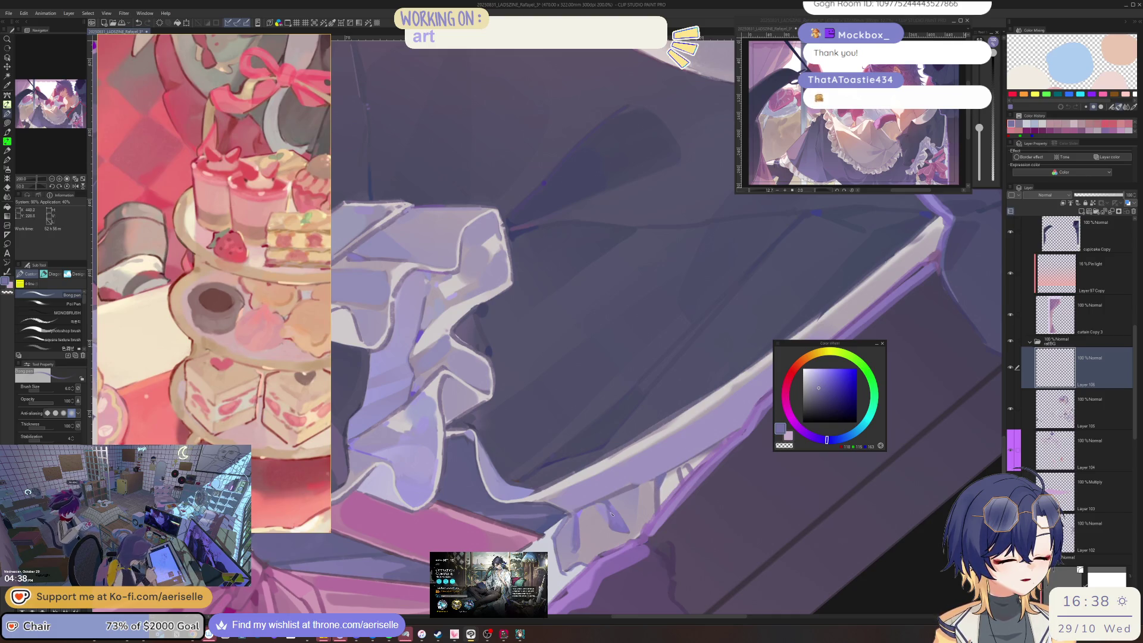
# - Enlarge the brush and settle on a light greyish magenta-pink for the ruffle hem
pyautogui.click(825, 375)
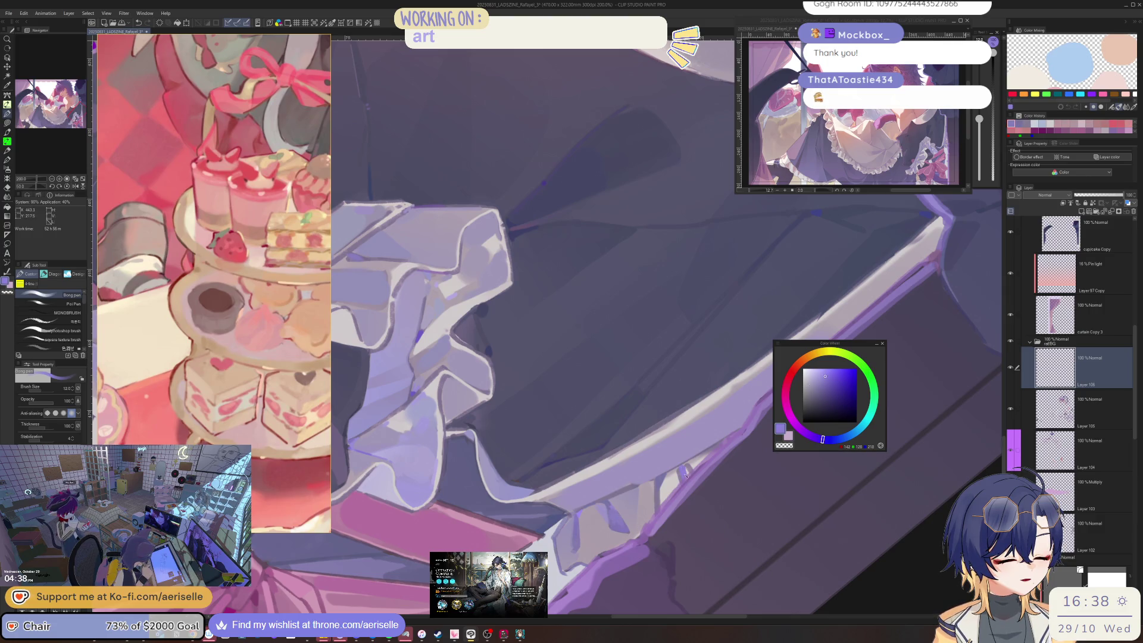
pyautogui.press(']')
pyautogui.press(']')
pyautogui.press(']')
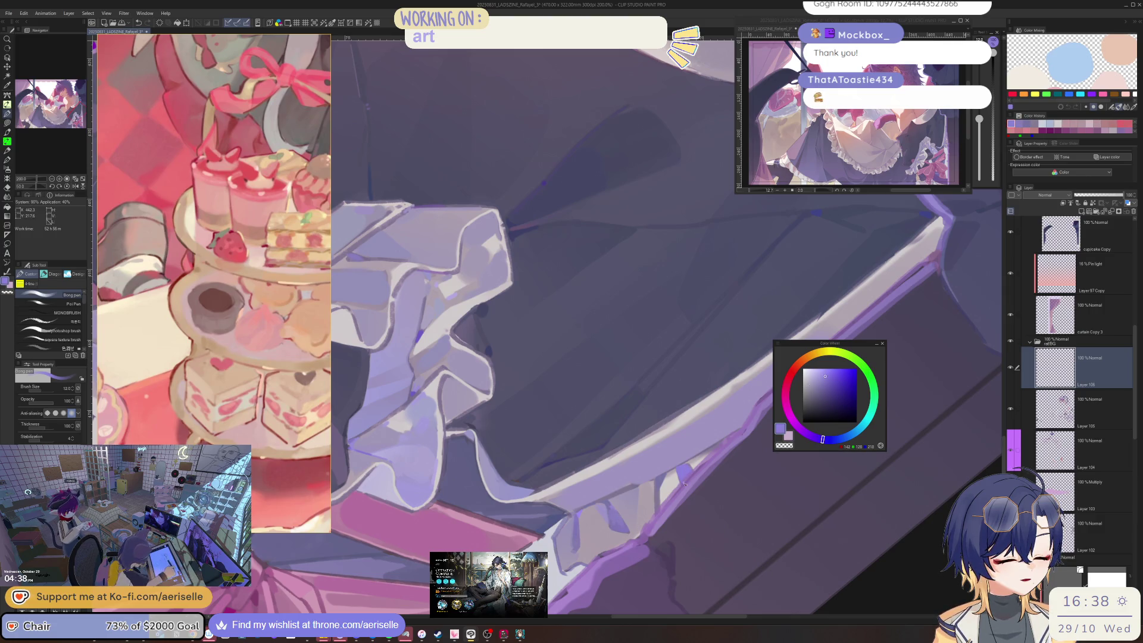
pyautogui.keyDown('alt'); pyautogui.click(668, 480); pyautogui.keyUp('alt')
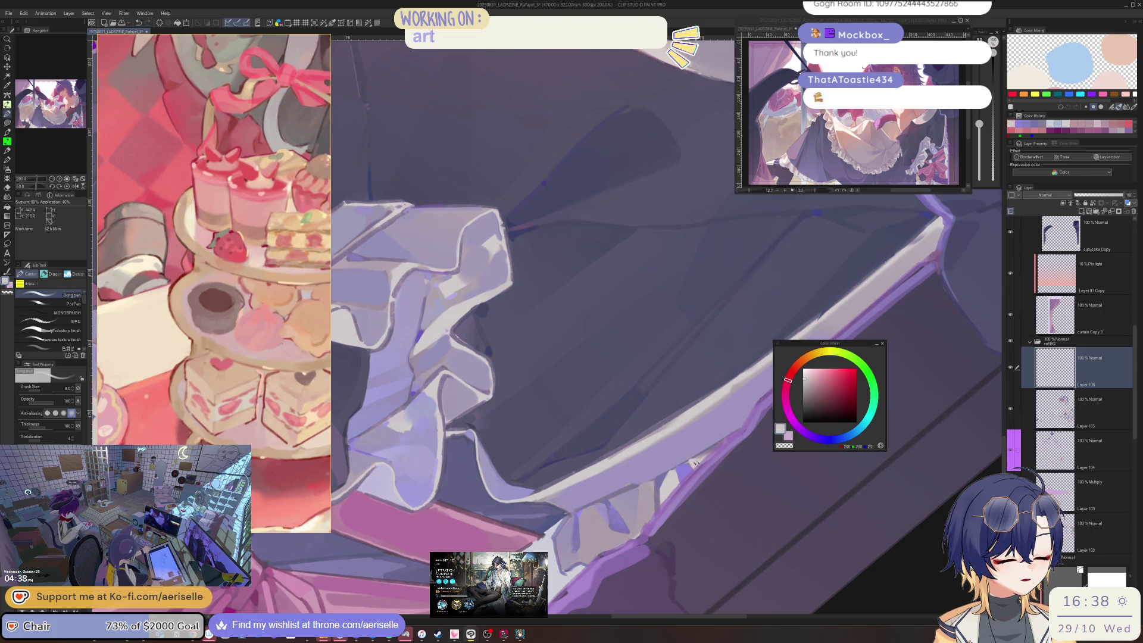
pyautogui.keyDown('alt'); pyautogui.click(659, 472); pyautogui.keyUp('alt')
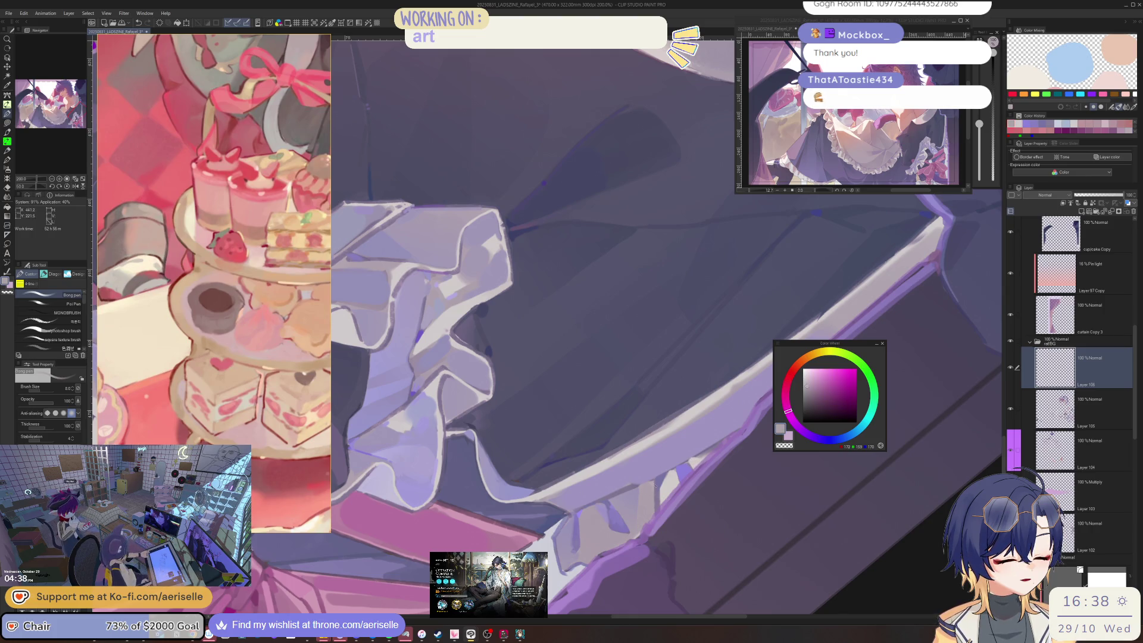
pyautogui.keyDown('alt'); pyautogui.click(697, 459); pyautogui.keyUp('alt')
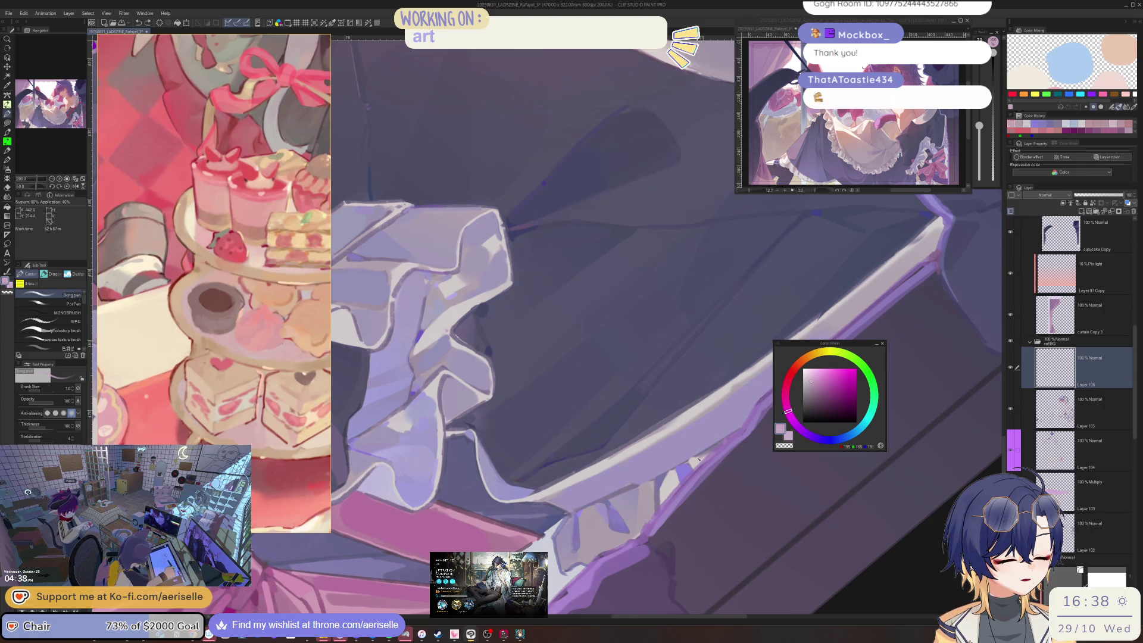
pyautogui.scroll(-3, 725, 440)
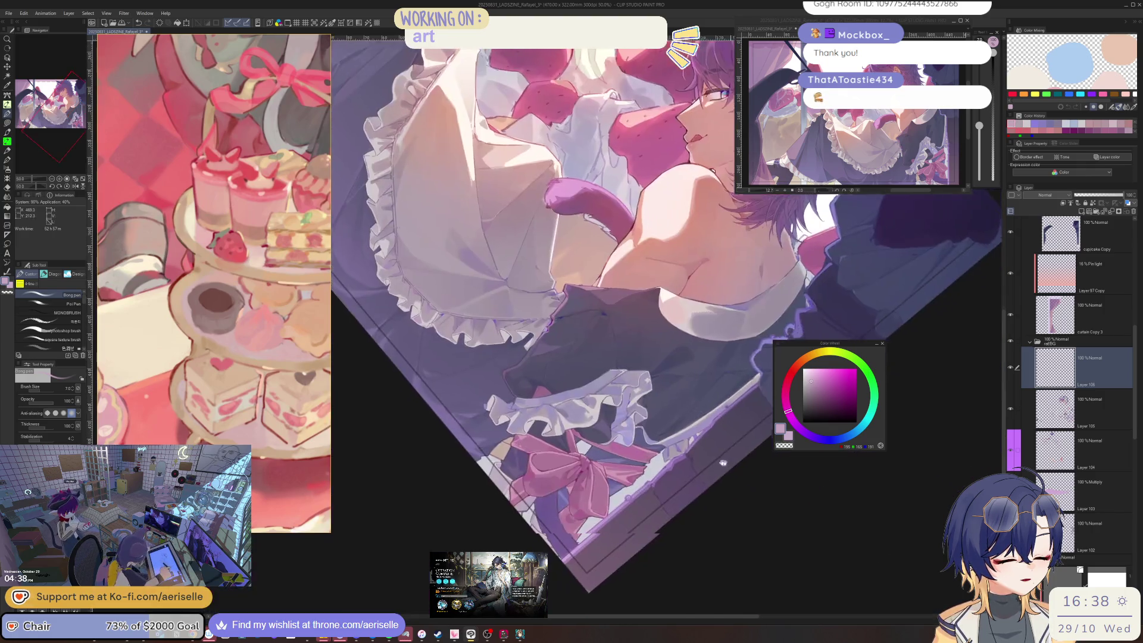
# - Bring the whole figure into view and choose a brighter pink for the ribbon
pyautogui.moveTo(741, 466)
pyautogui.mouseDown()
pyautogui.moveTo(625, 447)
pyautogui.moveTo(762, 444)
pyautogui.mouseUp()
pyautogui.scroll(2, 601, 444)
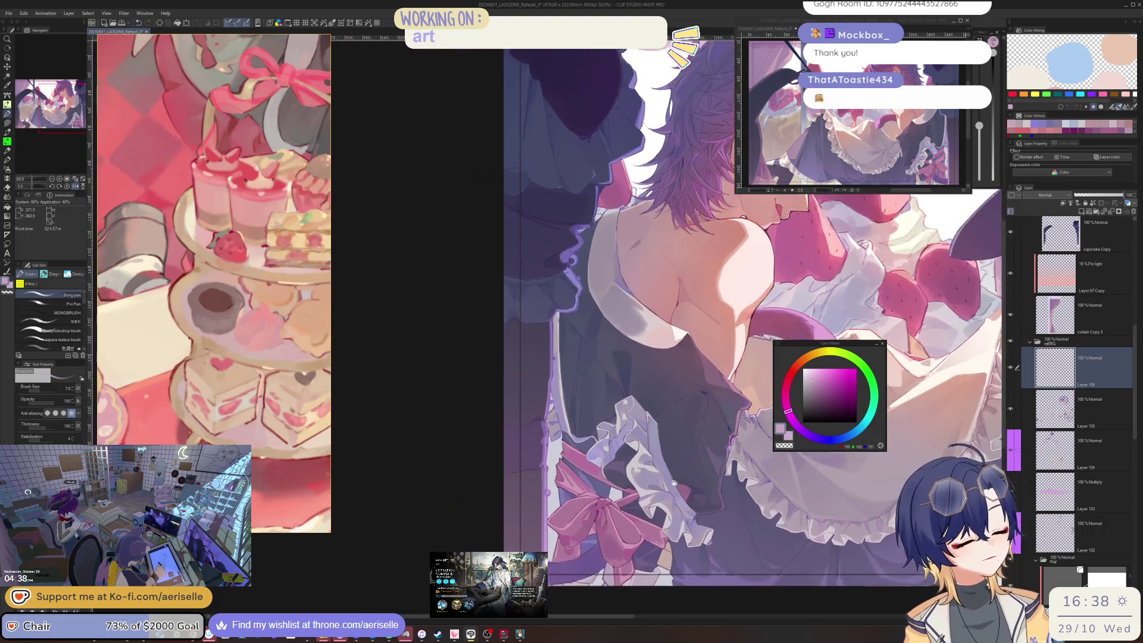
pyautogui.scroll(3, 761, 445)
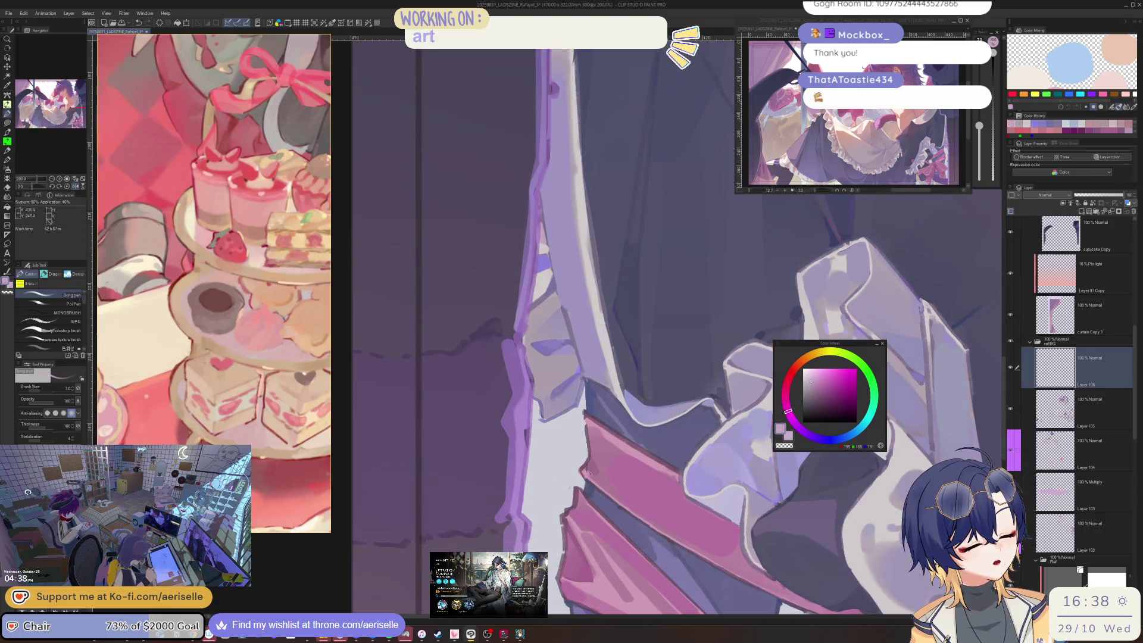
pyautogui.keyDown('alt'); pyautogui.click(625, 459); pyautogui.keyUp('alt')
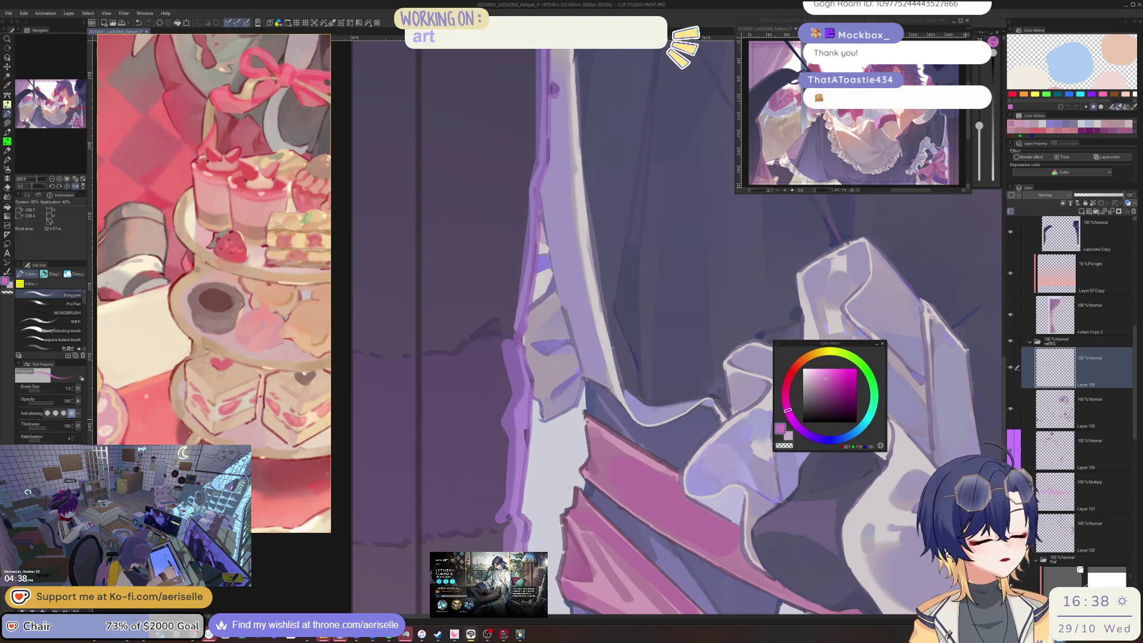
pyautogui.scroll(-5, 654, 392)
pyautogui.scroll(1, 654, 392)
pyautogui.scroll(2, 653, 391)
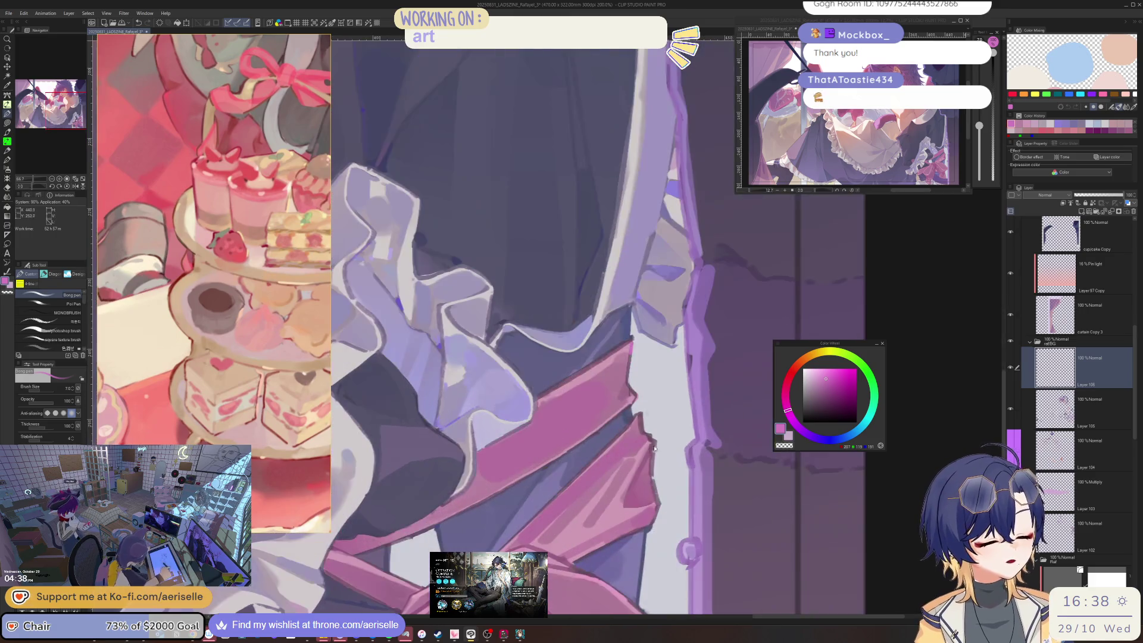
pyautogui.scroll(-2, 676, 492)
pyautogui.scroll(1, 675, 493)
pyautogui.scroll(1, 675, 492)
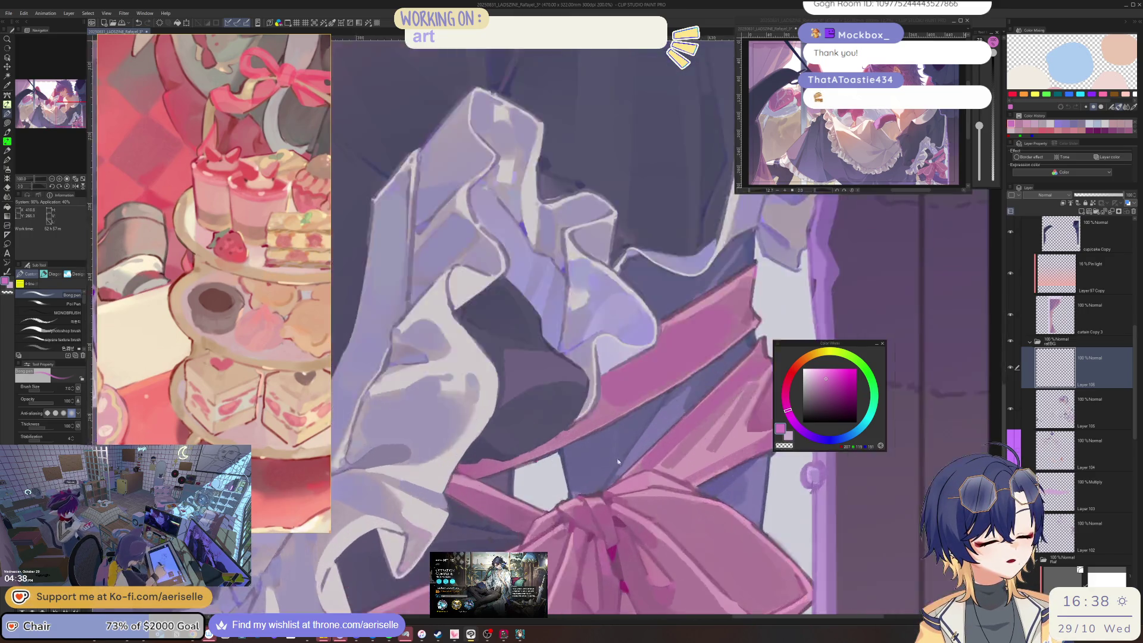
pyautogui.scroll(1, 638, 488)
pyautogui.keyDown('alt'); pyautogui.click(637, 488); pyautogui.keyUp('alt')
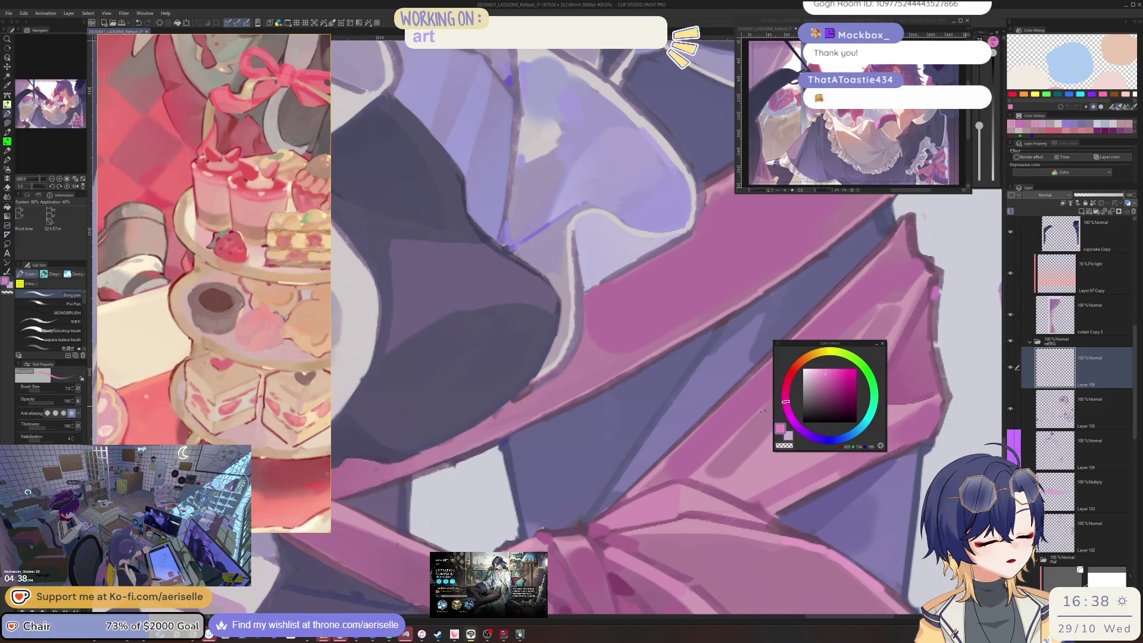
pyautogui.keyDown('alt'); pyautogui.click(737, 428); pyautogui.keyUp('alt')
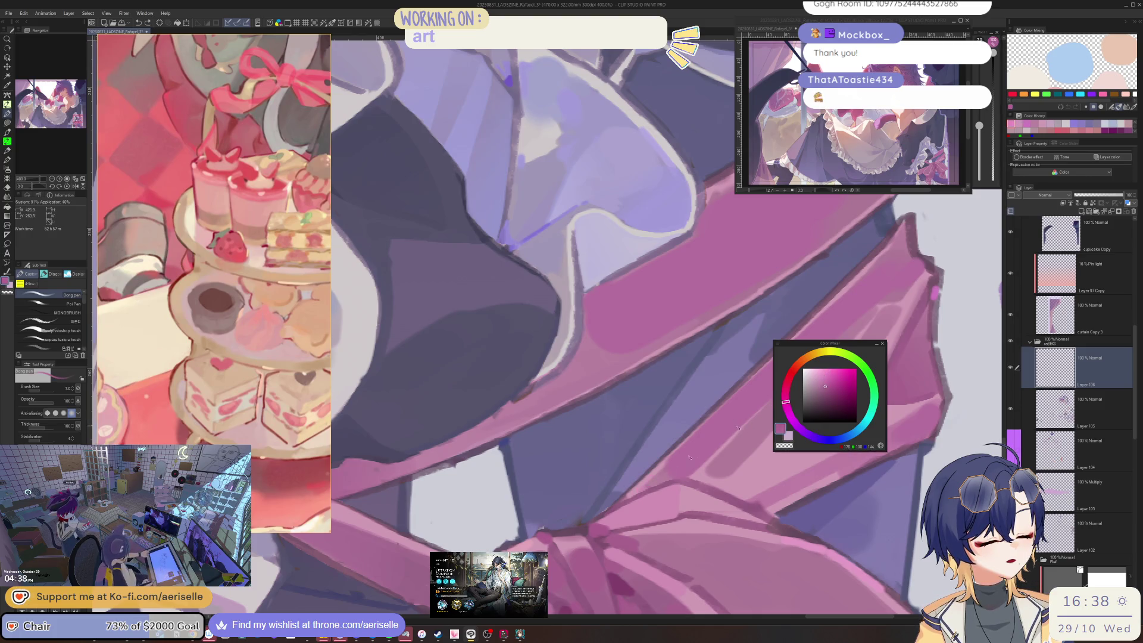
# - Shrink the brush and fine-tune a lighter magenta-pink for the bow shading
pyautogui.press('[')
pyautogui.keyDown('alt'); pyautogui.click(744, 424); pyautogui.keyUp('alt')
pyautogui.moveTo(786, 402); pyautogui.dragTo(785, 394)
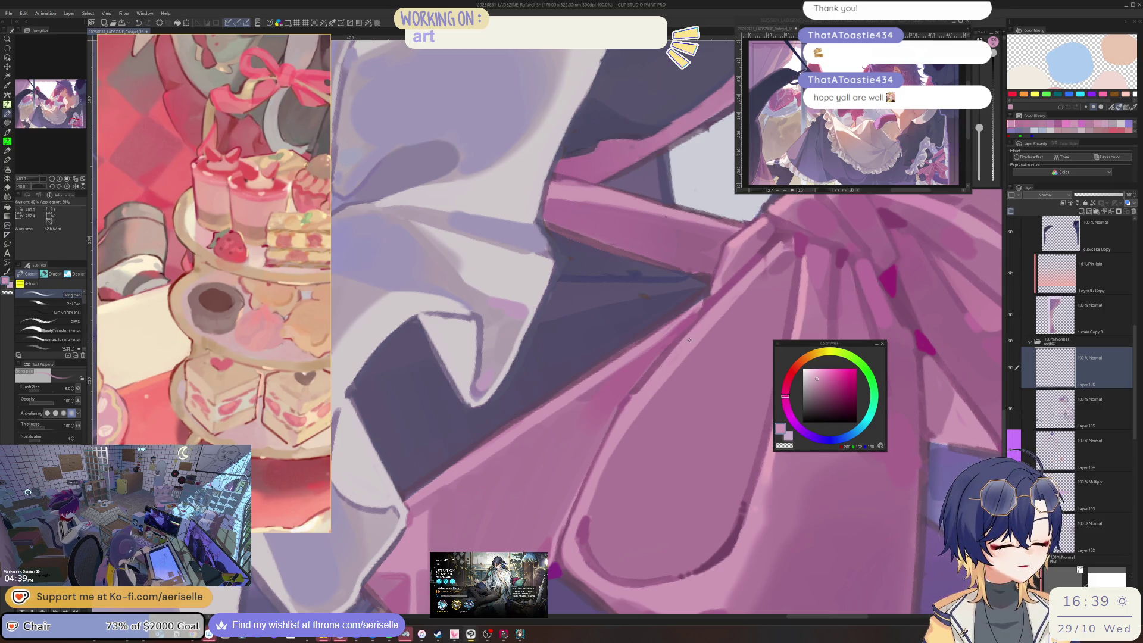
pyautogui.scroll(1, 661, 393)
pyautogui.scroll(1, 630, 447)
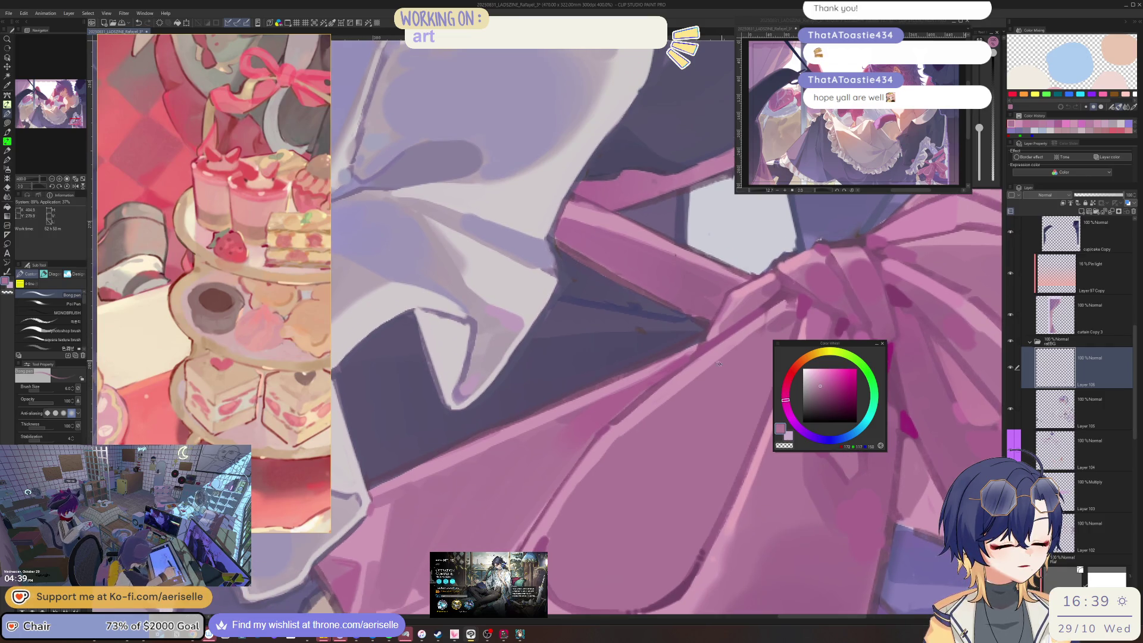
pyautogui.scroll(1, 621, 440)
pyautogui.scroll(1, 656, 421)
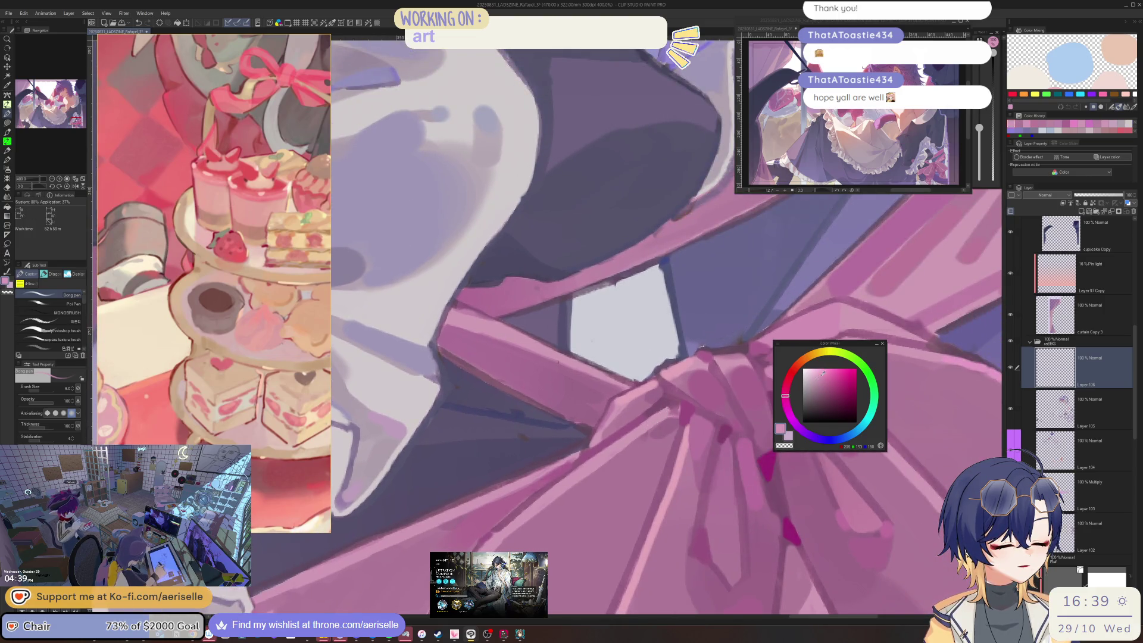
pyautogui.scroll(-2, 675, 410)
pyautogui.scroll(-1, 692, 433)
pyautogui.scroll(1, 692, 433)
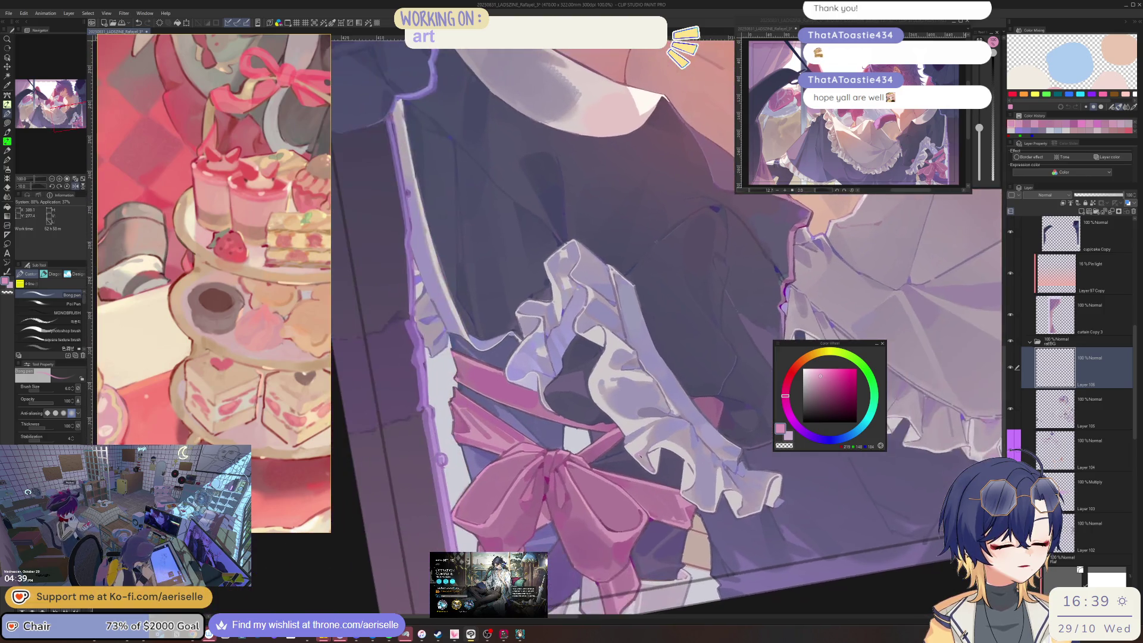
pyautogui.scroll(1, 599, 463)
# - Paint a small dark-blue accent stroke on the pink ribbon
pyautogui.click(826, 440)
pyautogui.click(830, 396)
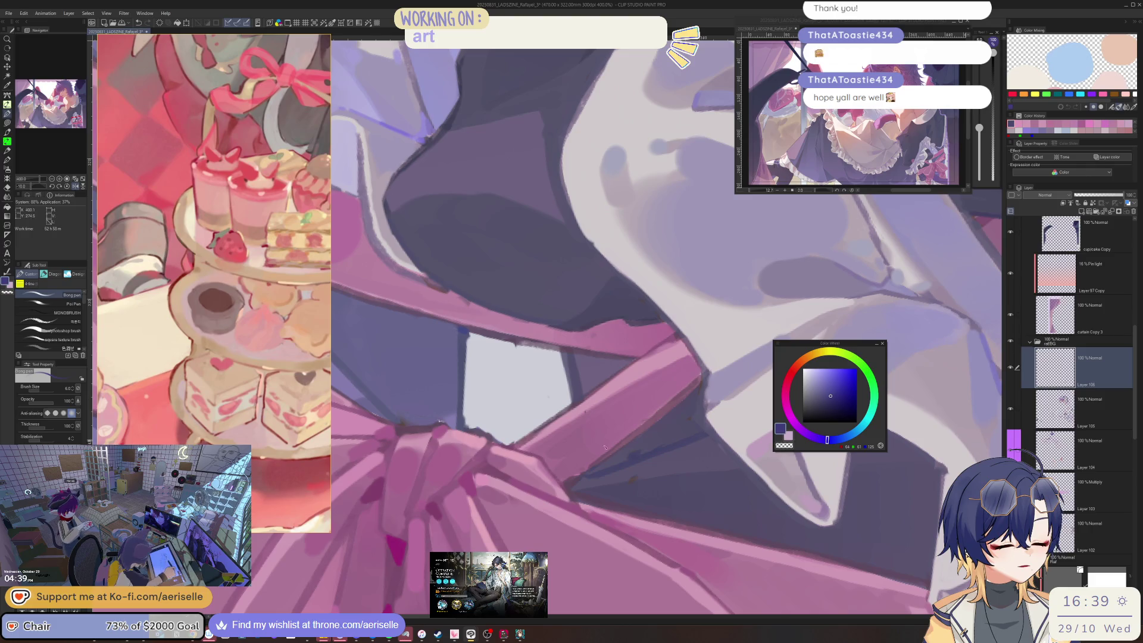
pyautogui.moveTo(599, 470); pyautogui.dragTo(588, 477)
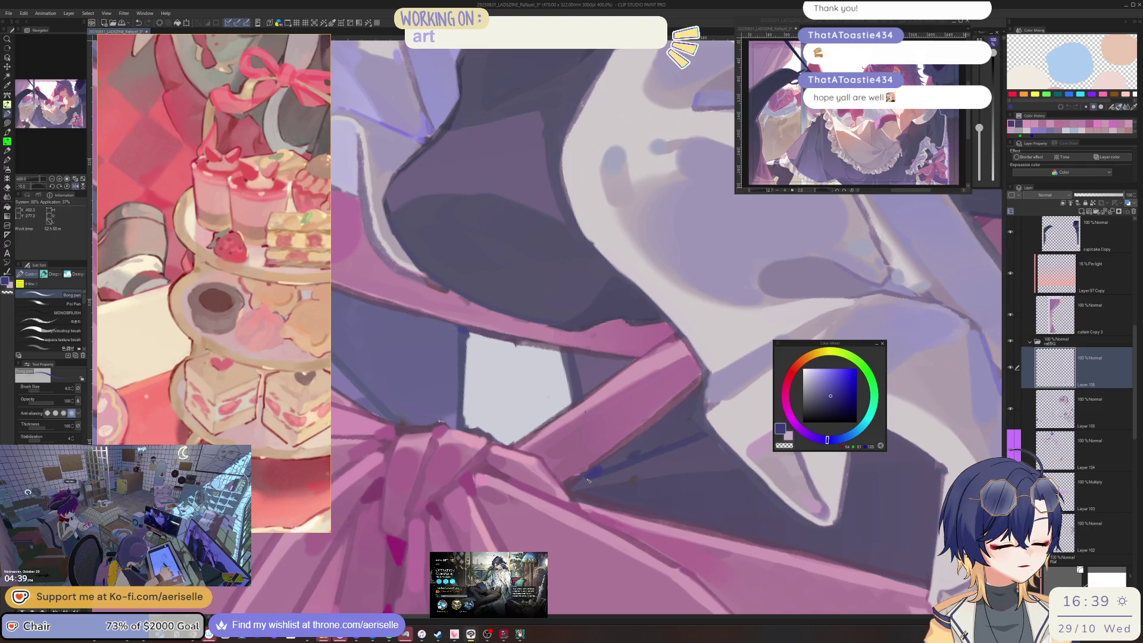
pyautogui.scroll(-3, 585, 477)
# - Reset the canvas rotation upright and make the raf Copy 4 layer active
pyautogui.press('r')
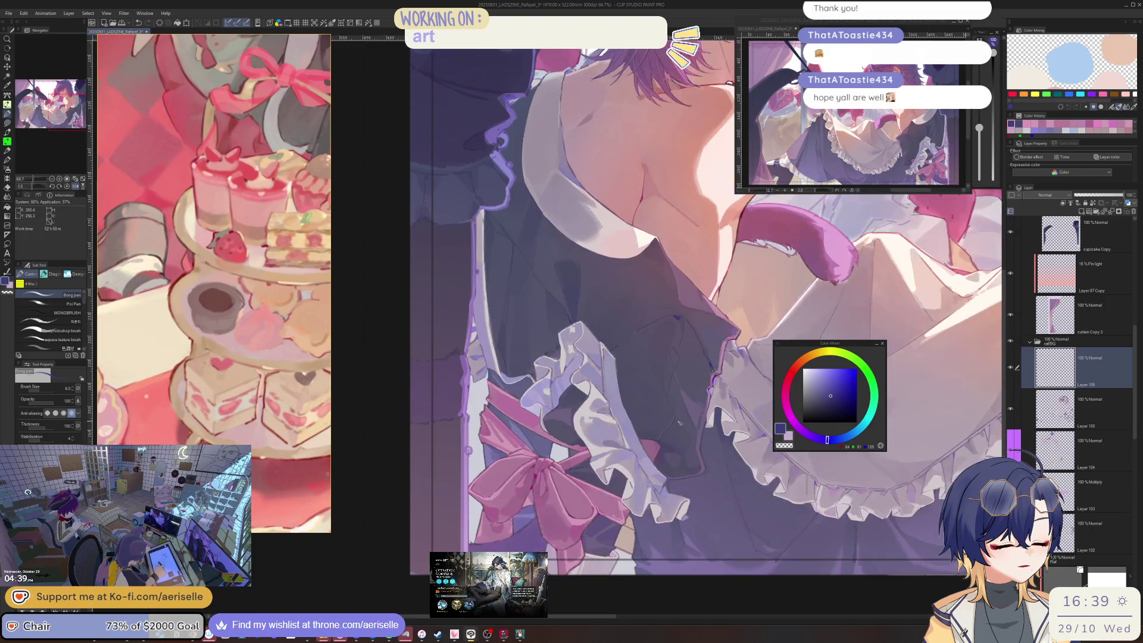
pyautogui.scroll(3, 583, 478)
pyautogui.scroll(-3, 585, 478)
pyautogui.scroll(1, 584, 478)
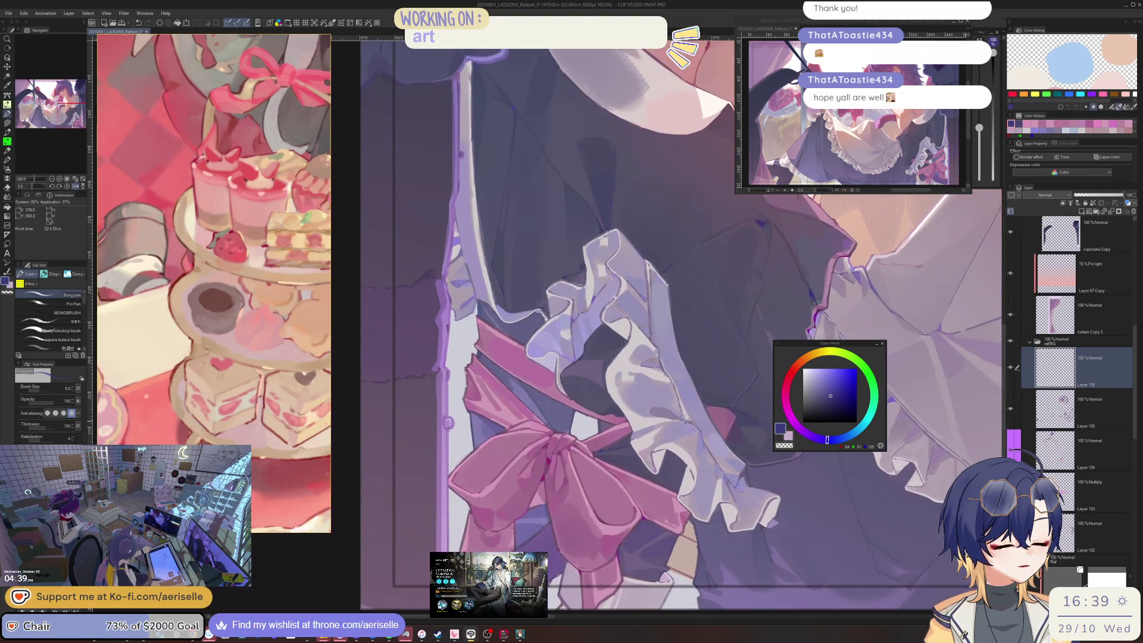
pyautogui.scroll(-5, 1131, 425)
pyautogui.click(1063, 446)
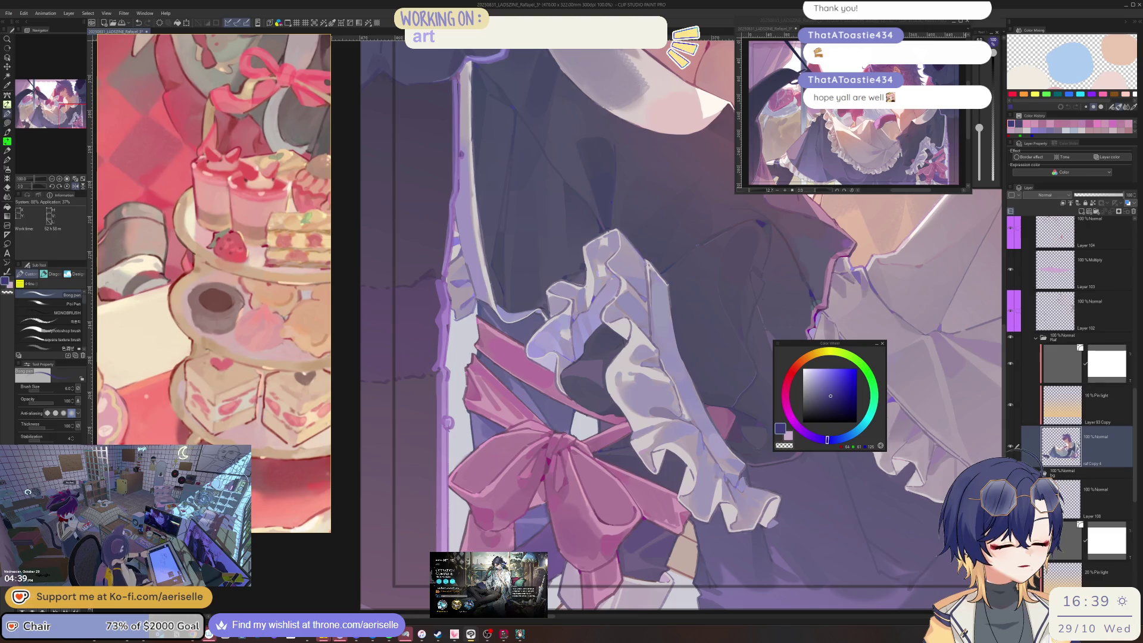
# - Lasso-fill the small triangular gap beside the pink strap with a light colour, then return to the brush
pyautogui.press('i')
pyautogui.scroll(1, 607, 426)
pyautogui.scroll(1, 604, 453)
pyautogui.press('p')
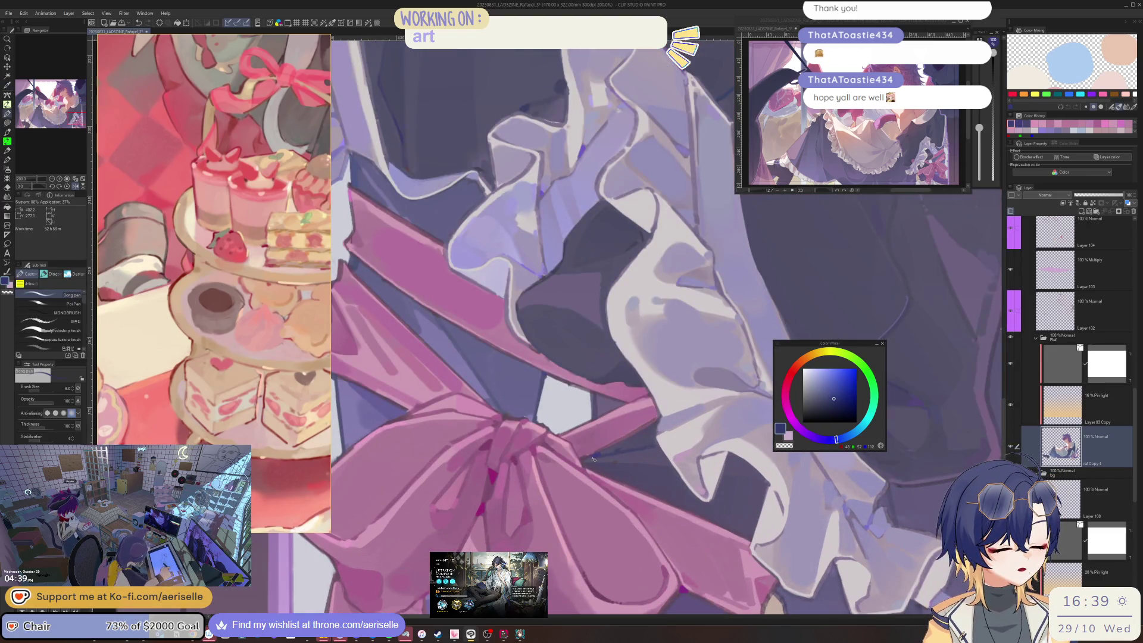
pyautogui.scroll(1, 594, 462)
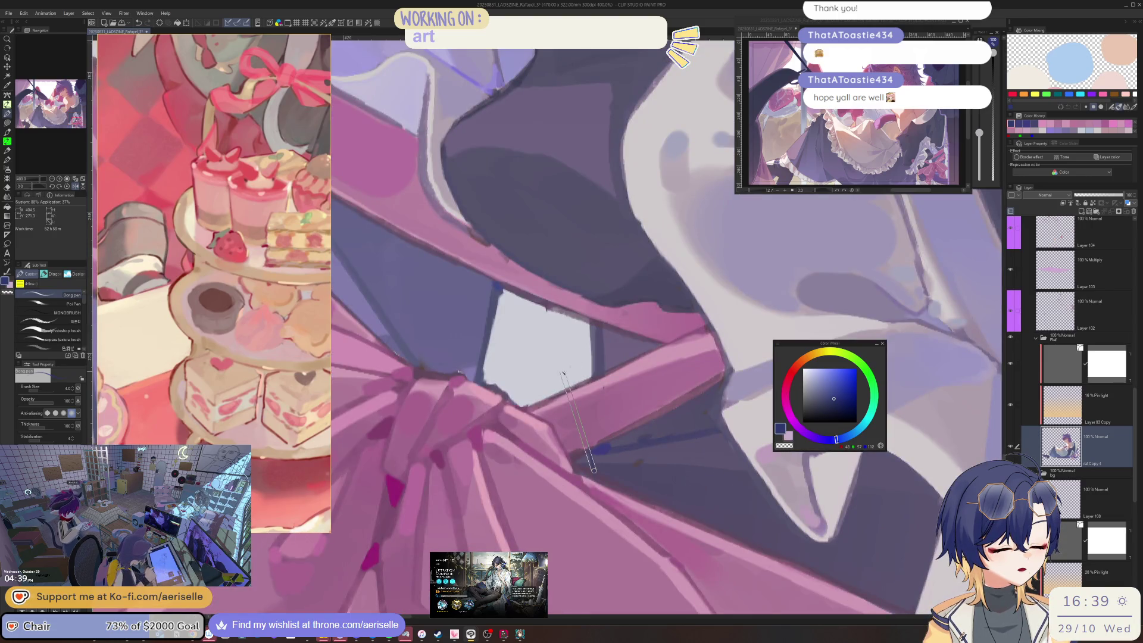
pyautogui.press('u')
pyautogui.scroll(1, 593, 457)
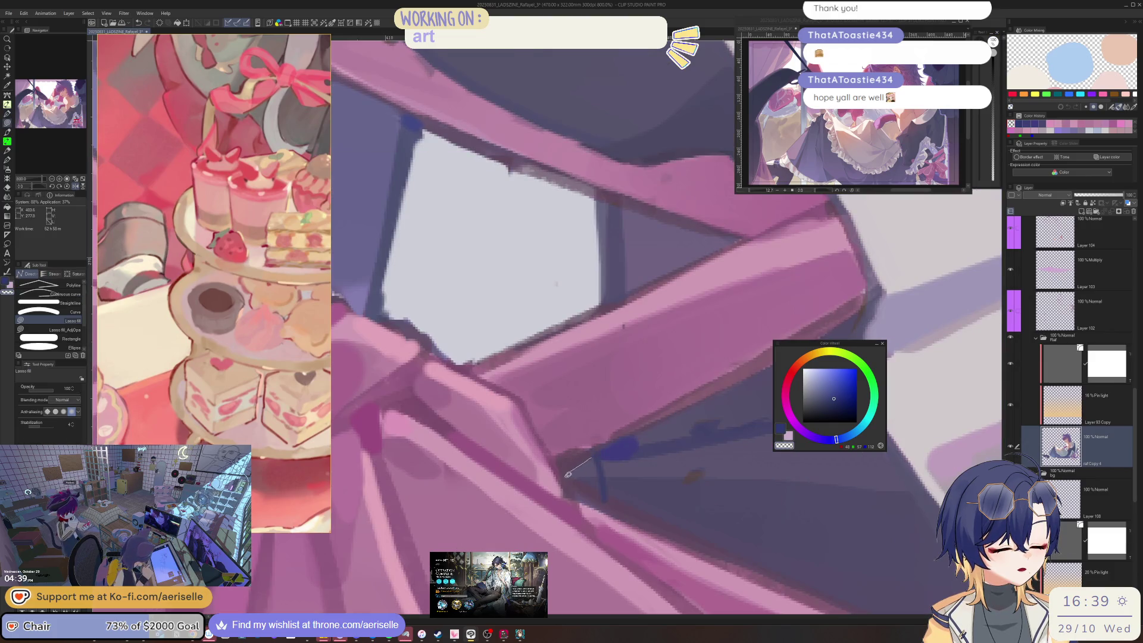
pyautogui.moveTo(603, 494); pyautogui.dragTo(592, 457)
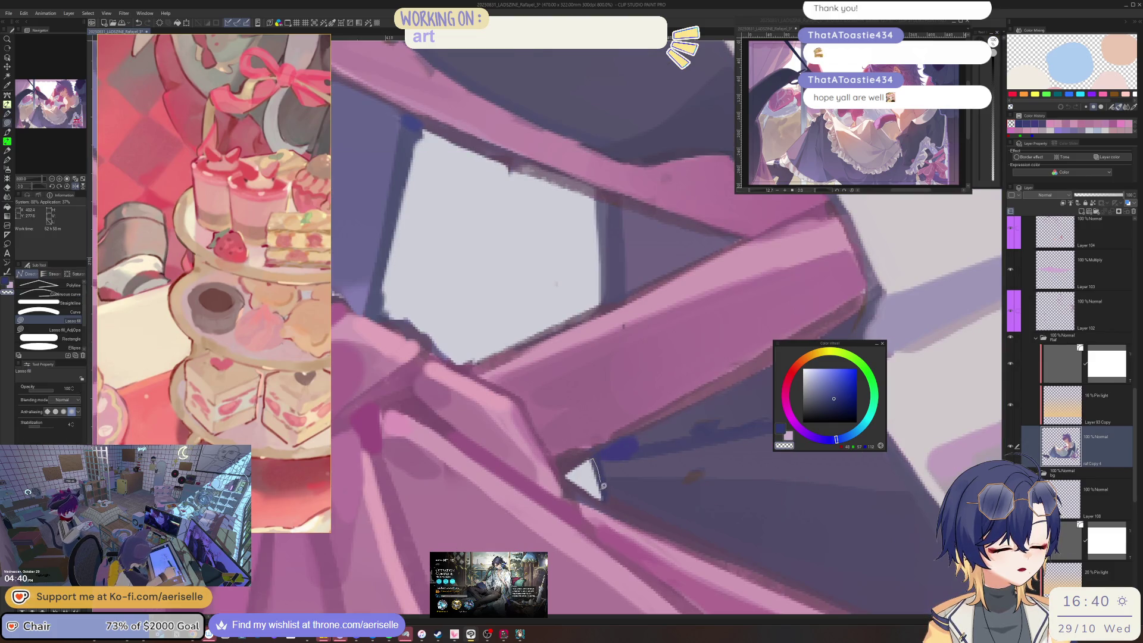
pyautogui.scroll(-2, 600, 482)
pyautogui.scroll(-3, 609, 451)
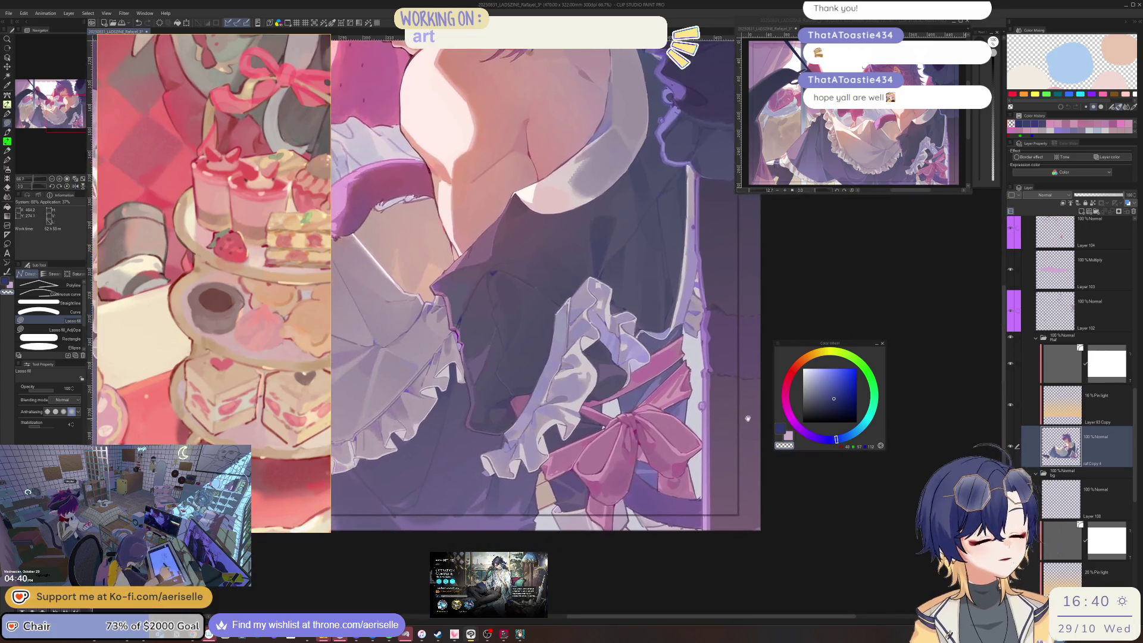
pyautogui.scroll(2, 626, 438)
pyautogui.scroll(2, 611, 434)
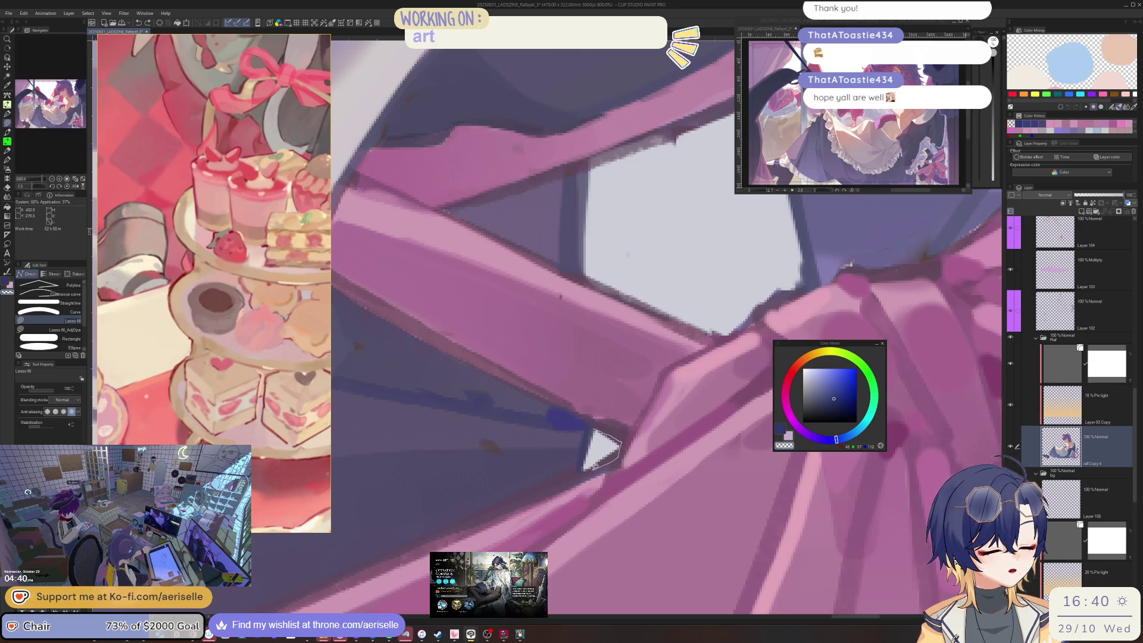
pyautogui.scroll(-2, 589, 464)
pyautogui.scroll(-2, 595, 445)
pyautogui.scroll(2, 594, 443)
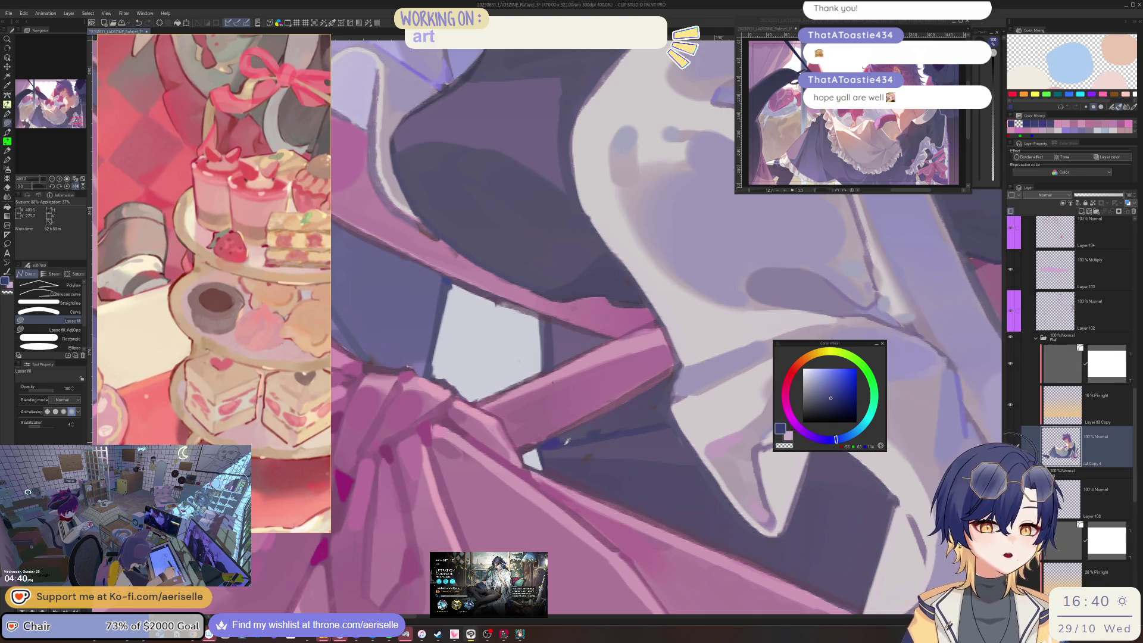
pyautogui.press('b')
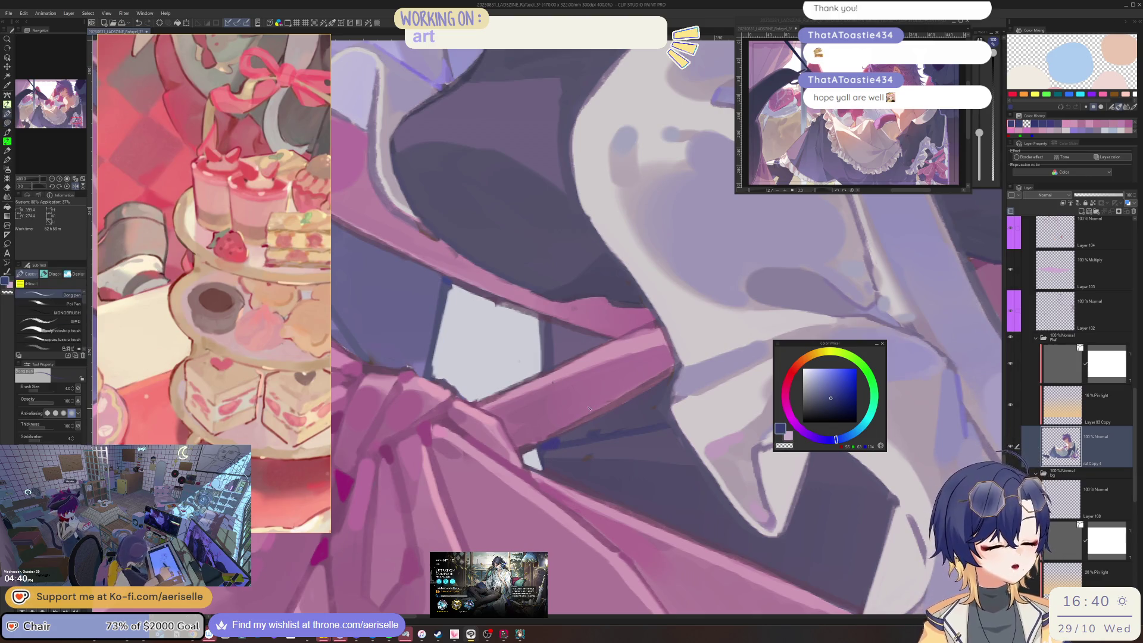
pyautogui.scroll(3, 1103, 269)
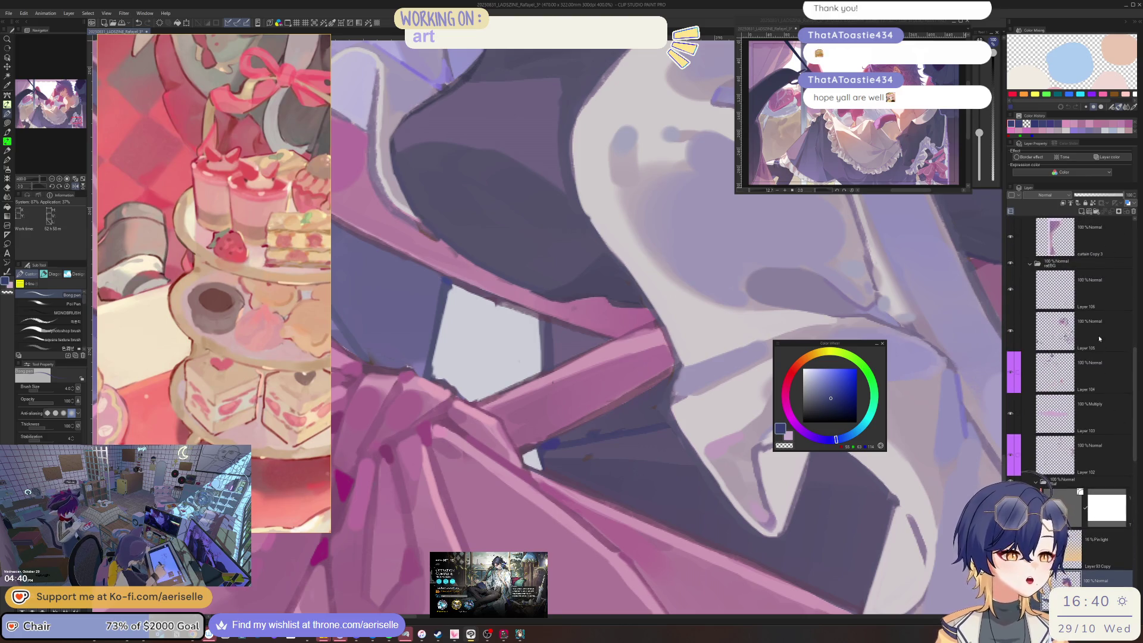
# - On Layer 105, eyedrop a purple from the painting and choose a lighter purple for the strap
pyautogui.click(1071, 330)
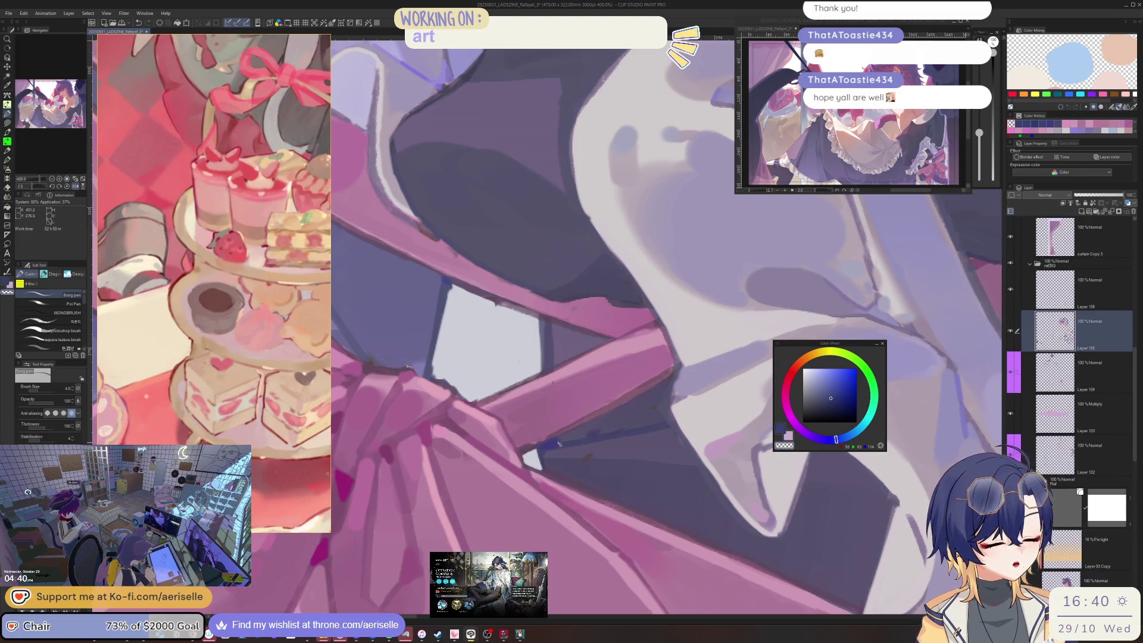
pyautogui.press('i')
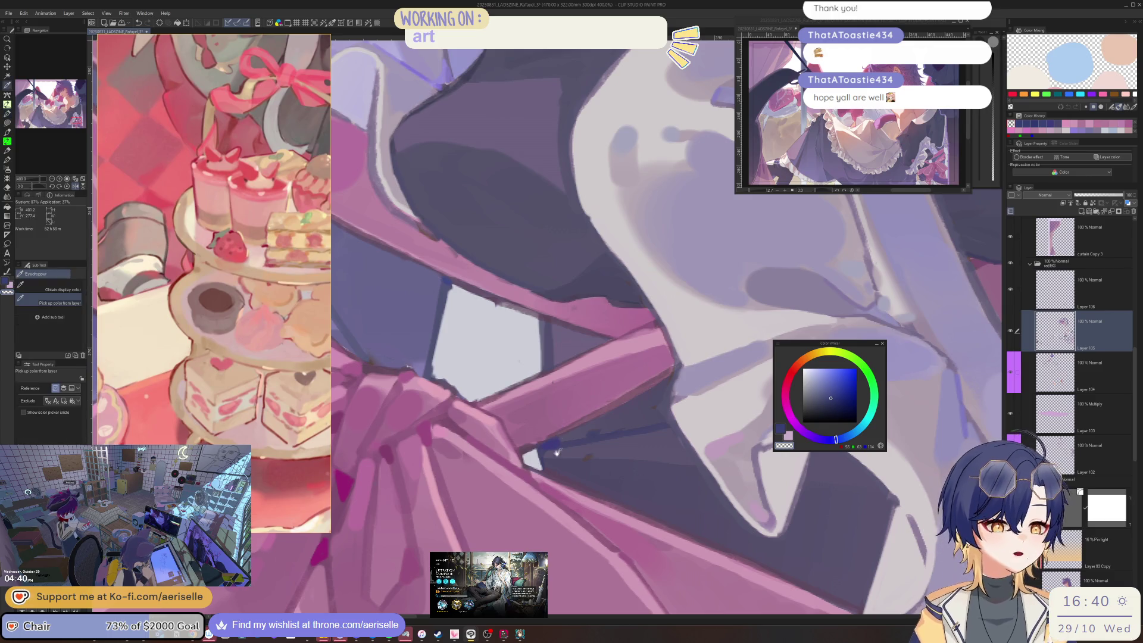
pyautogui.click(571, 430)
pyautogui.press('b')
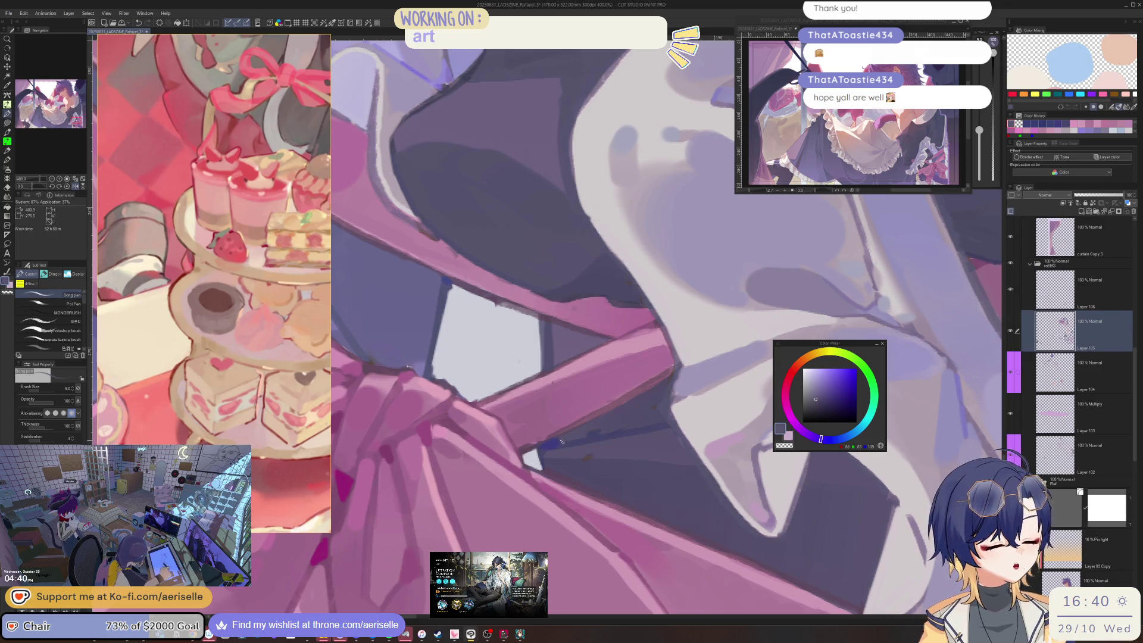
pyautogui.moveTo(562, 441); pyautogui.dragTo(619, 433)
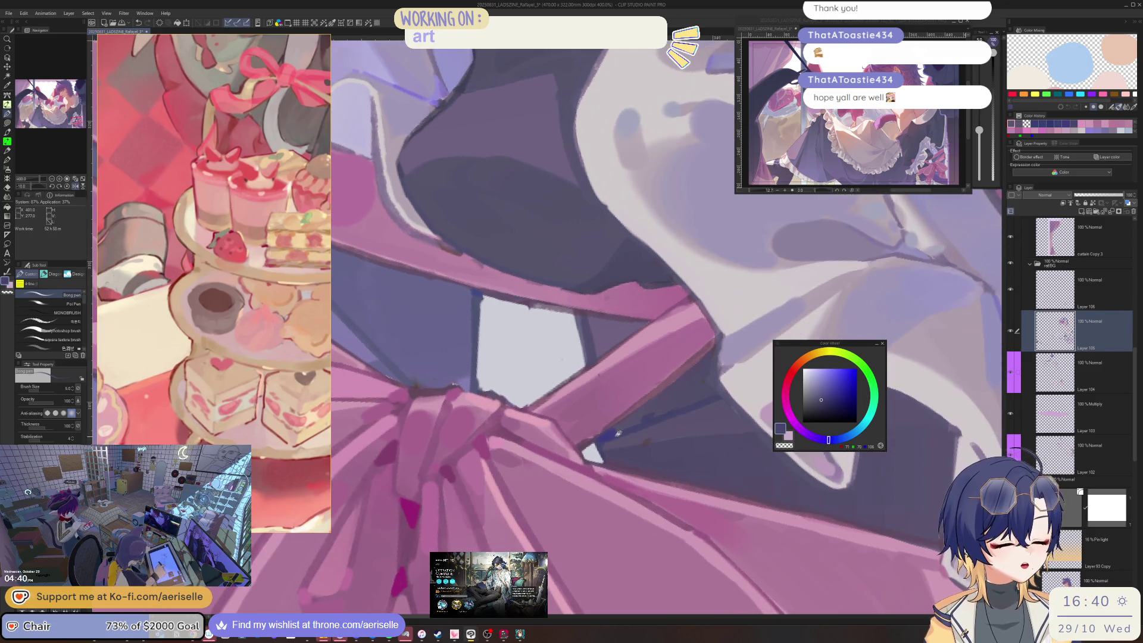
pyautogui.keyDown('alt'); pyautogui.click(624, 437); pyautogui.keyUp('alt')
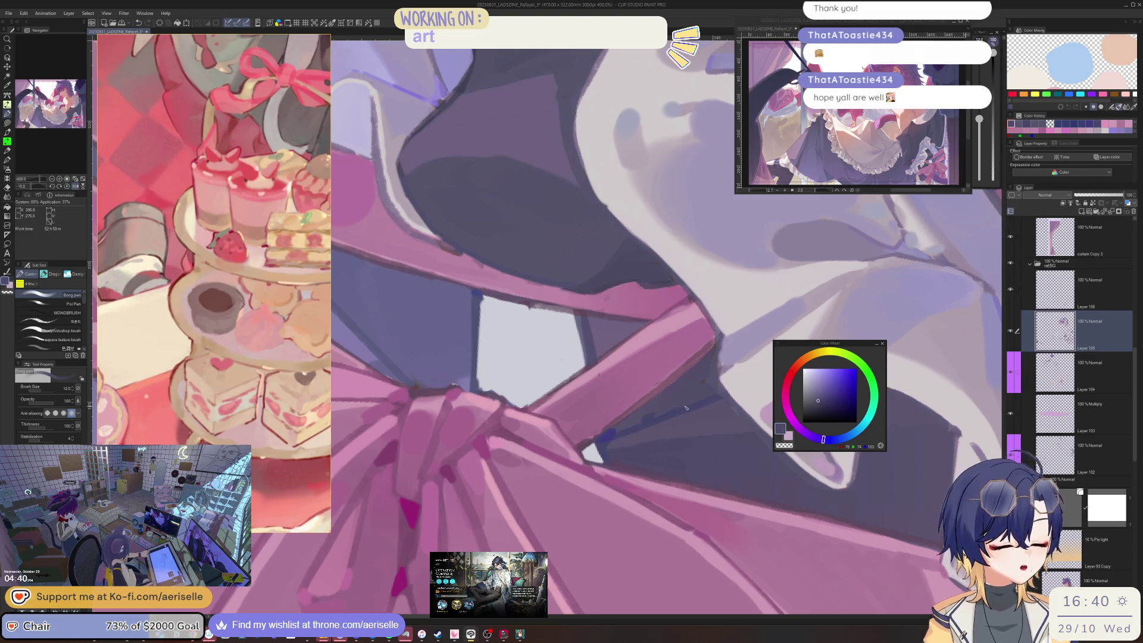
pyautogui.scroll(-5, 644, 457)
pyautogui.scroll(3, 685, 407)
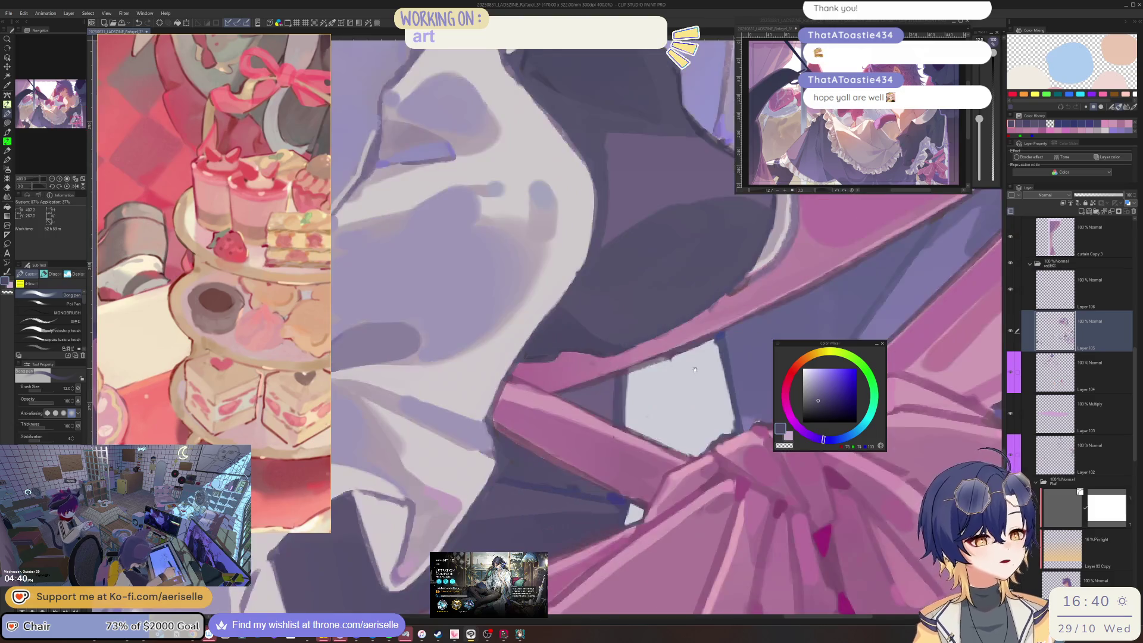
pyautogui.scroll(2, 686, 407)
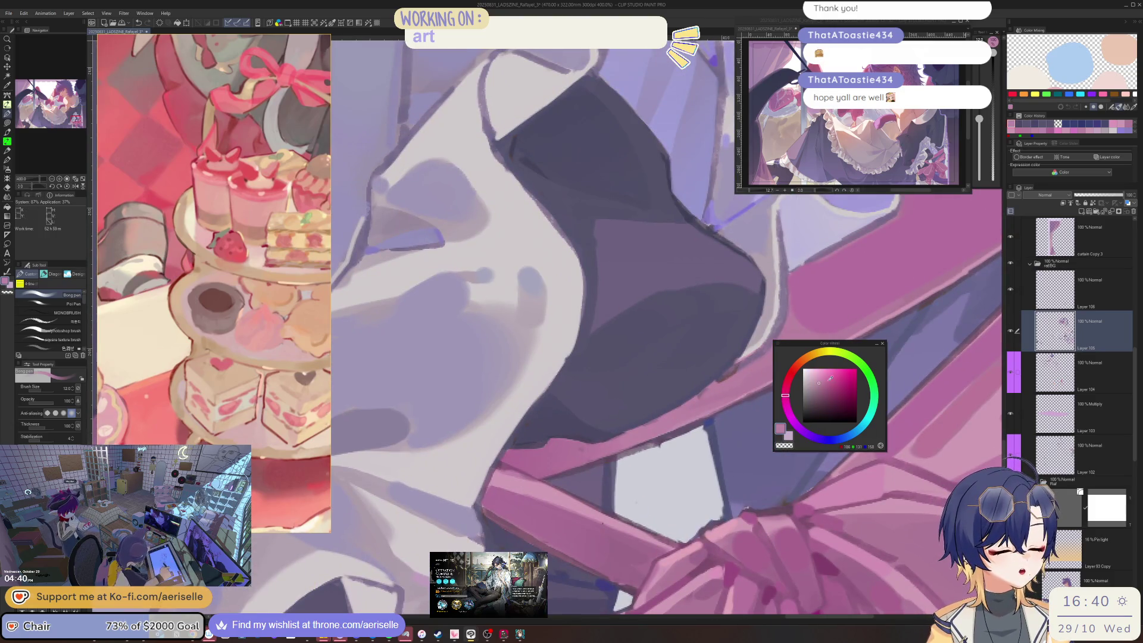
# - Paint pink and darker shading strokes along the strap, then settle on a greyish lavender colour
pyautogui.moveTo(636, 434)
pyautogui.mouseDown()
pyautogui.moveTo(717, 392)
pyautogui.moveTo(693, 400)
pyautogui.mouseUp()
pyautogui.moveTo(640, 432)
pyautogui.mouseDown()
pyautogui.moveTo(713, 387)
pyautogui.moveTo(732, 391)
pyautogui.moveTo(725, 419)
pyautogui.mouseUp()
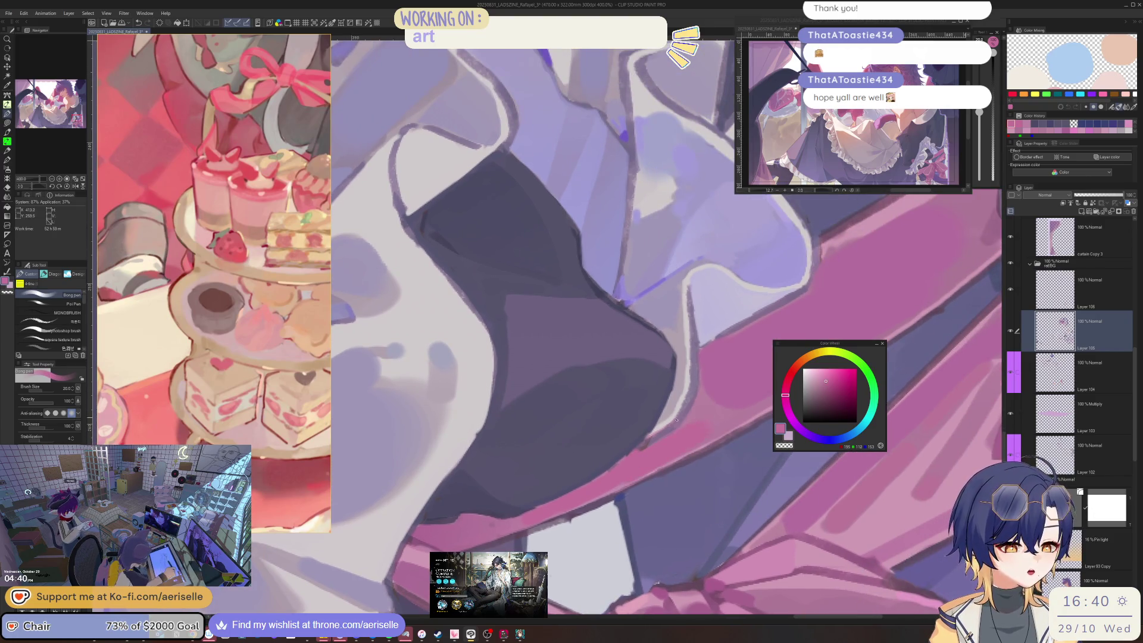
pyautogui.keyDown('alt'); pyautogui.click(676, 409); pyautogui.keyUp('alt')
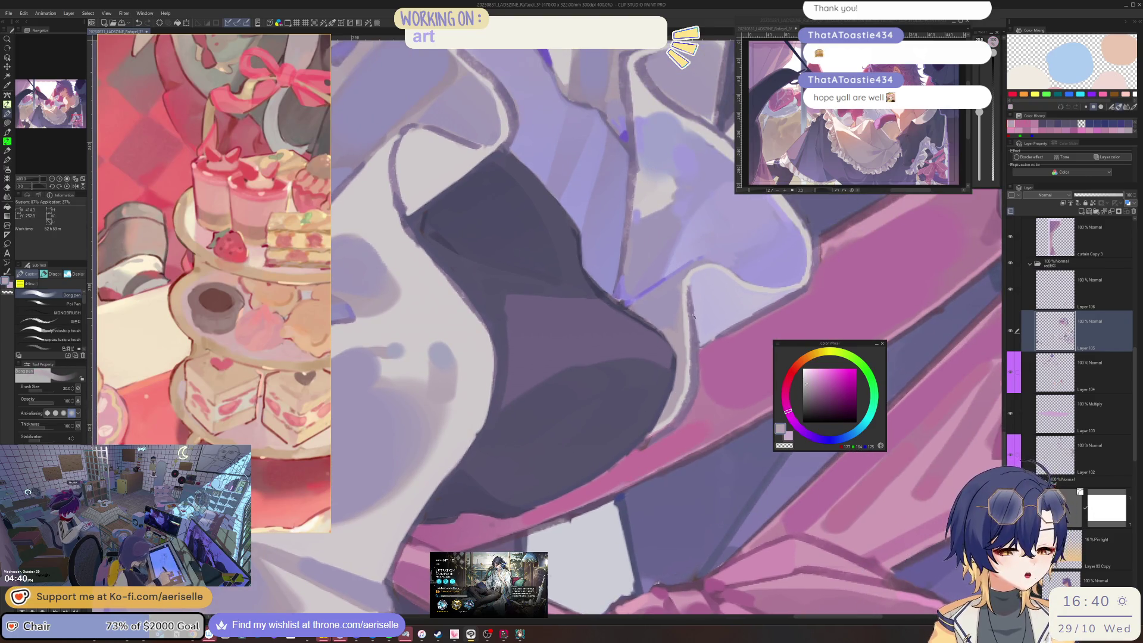
pyautogui.keyDown('alt'); pyautogui.click(687, 361); pyautogui.keyUp('alt')
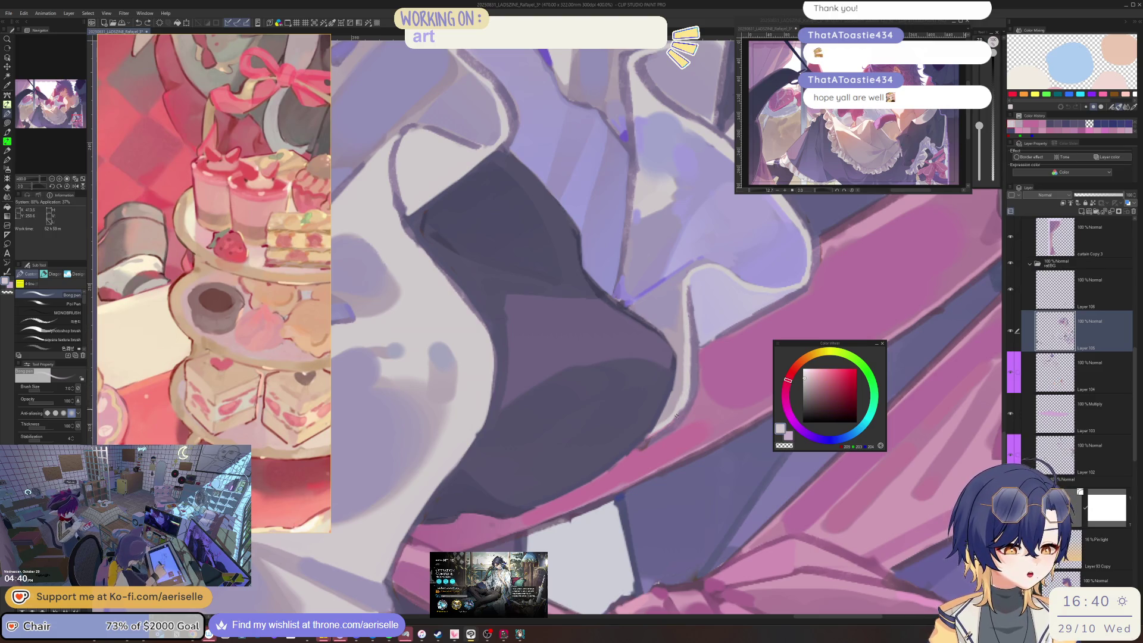
pyautogui.keyDown('alt'); pyautogui.click(654, 437); pyautogui.keyUp('alt')
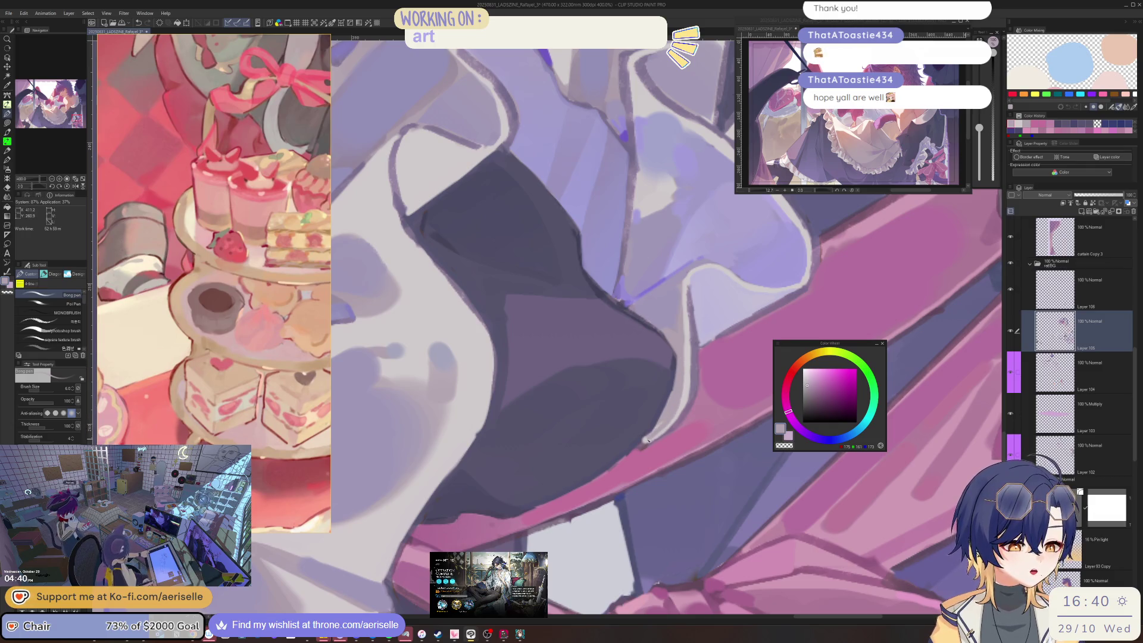
pyautogui.hotkey('ctrl', '0')
pyautogui.moveTo(647, 438); pyautogui.dragTo(598, 442)
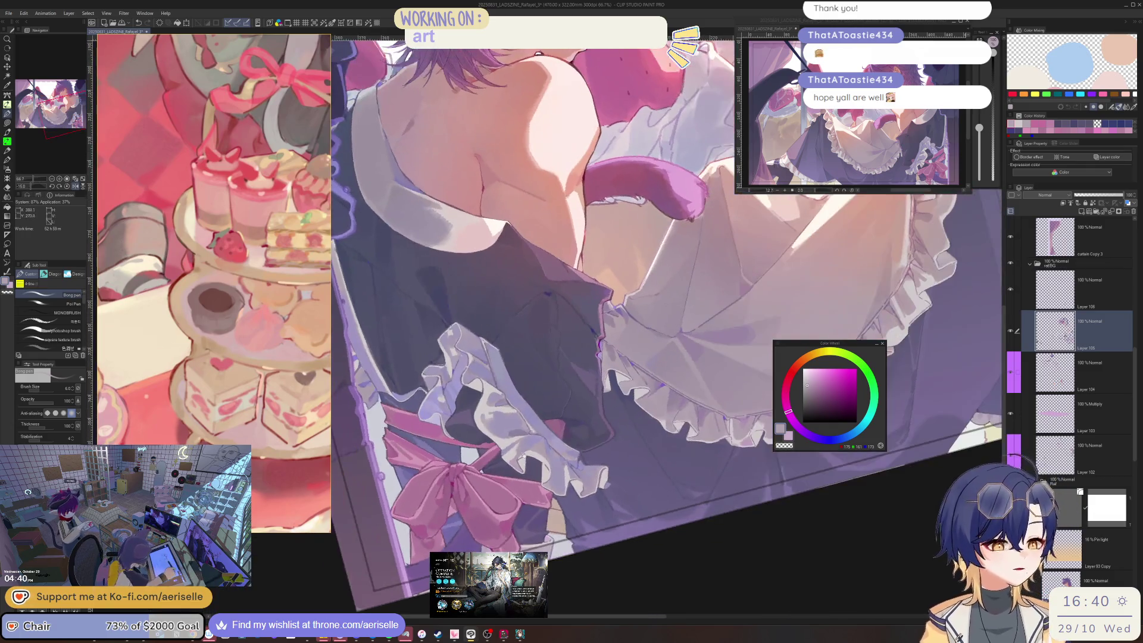
pyautogui.scroll(3, 595, 443)
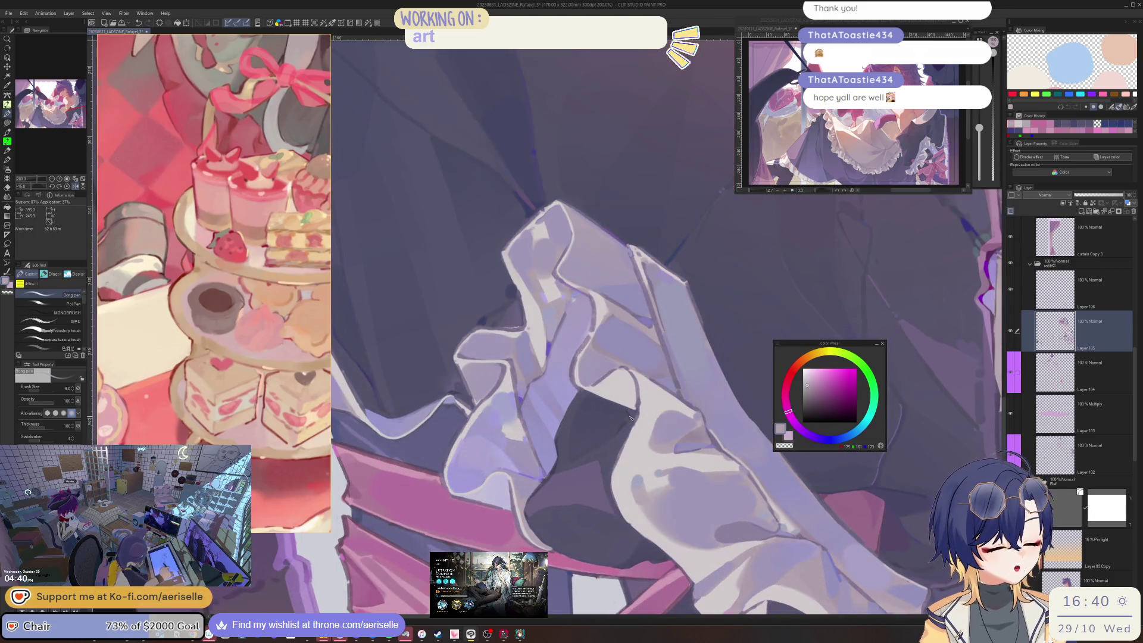
pyautogui.scroll(3, 651, 419)
pyautogui.scroll(-3, 651, 419)
# - Pick a light lavender colour, enlarge the brush slightly and frame the chest and pink bow
pyautogui.keyDown('alt'); pyautogui.click(630, 430); pyautogui.keyUp('alt')
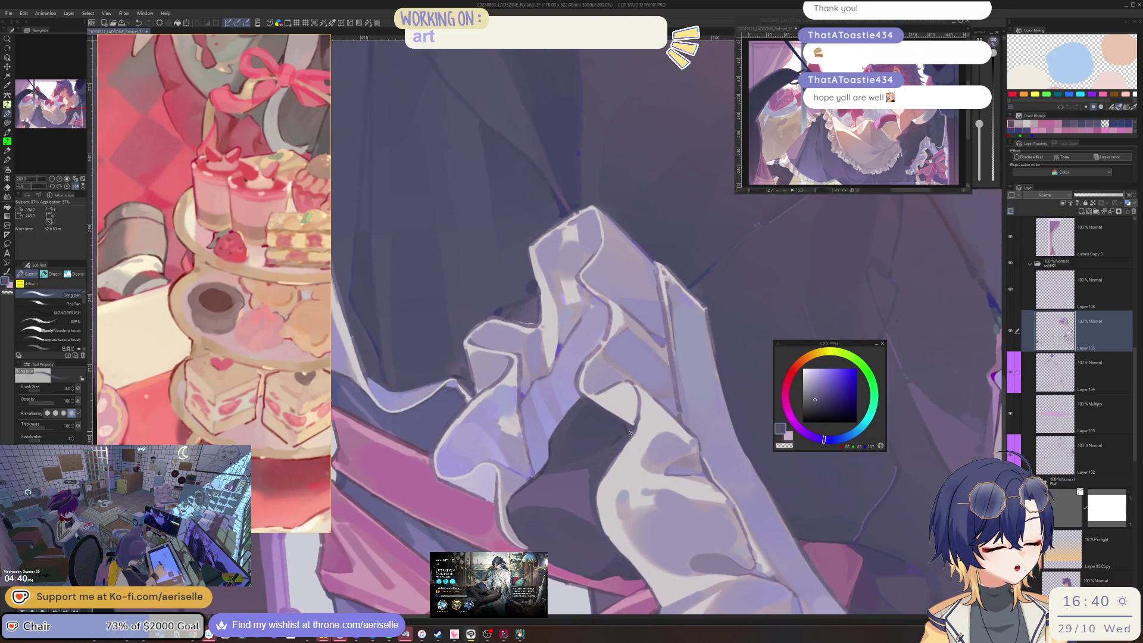
pyautogui.scroll(-3, 720, 363)
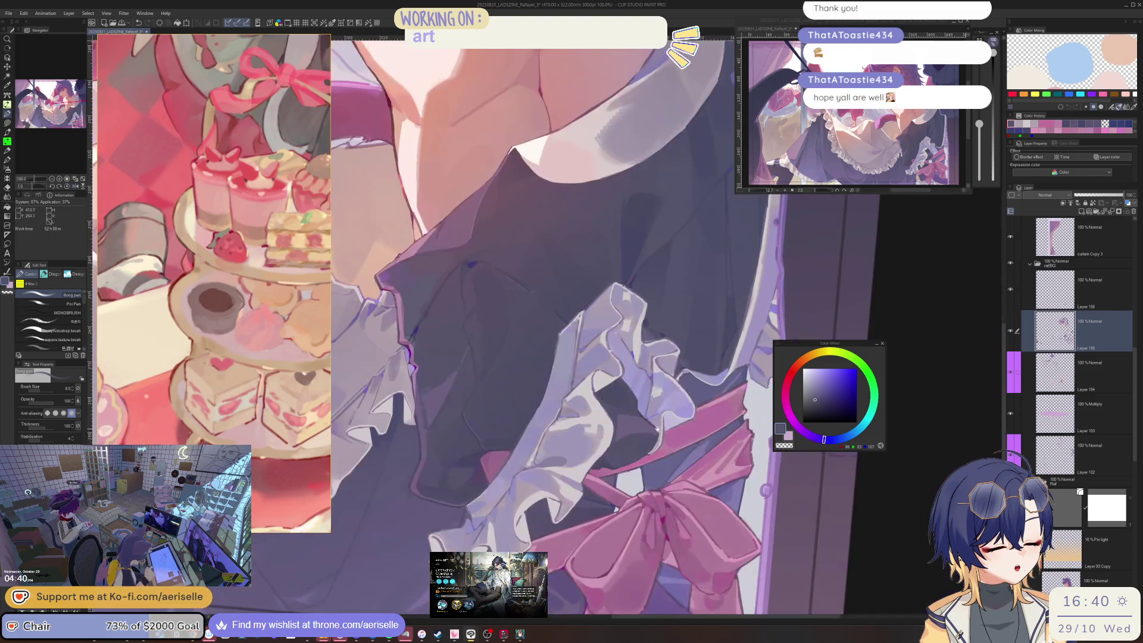
pyautogui.scroll(2, 673, 444)
pyautogui.scroll(-3, 673, 441)
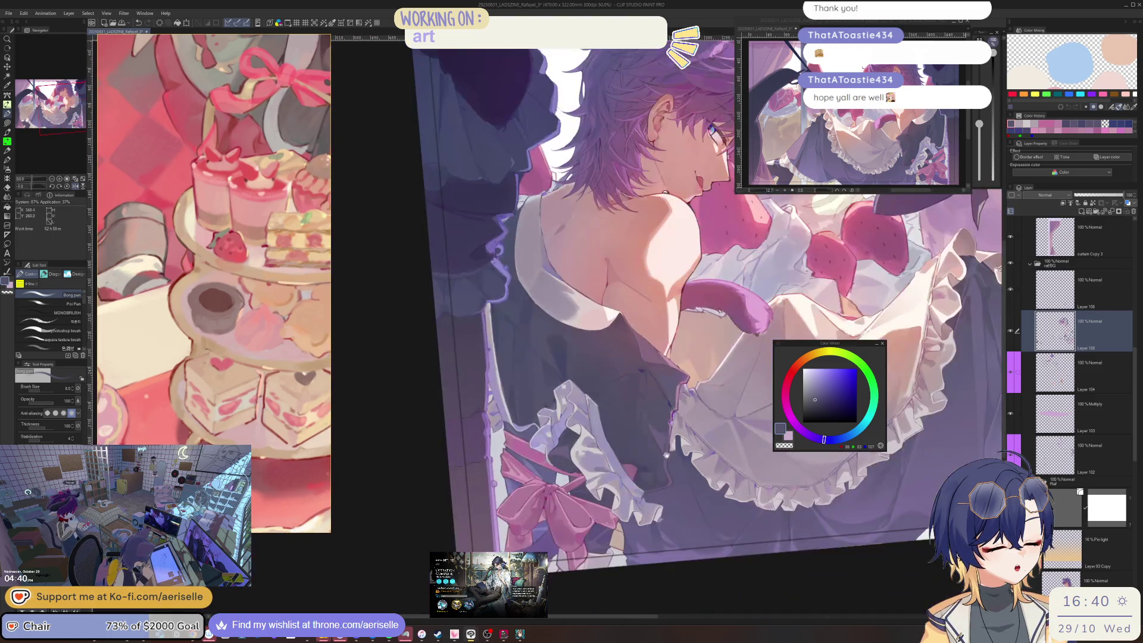
pyautogui.scroll(2, 673, 437)
pyautogui.scroll(2, 619, 439)
pyautogui.scroll(2, 608, 424)
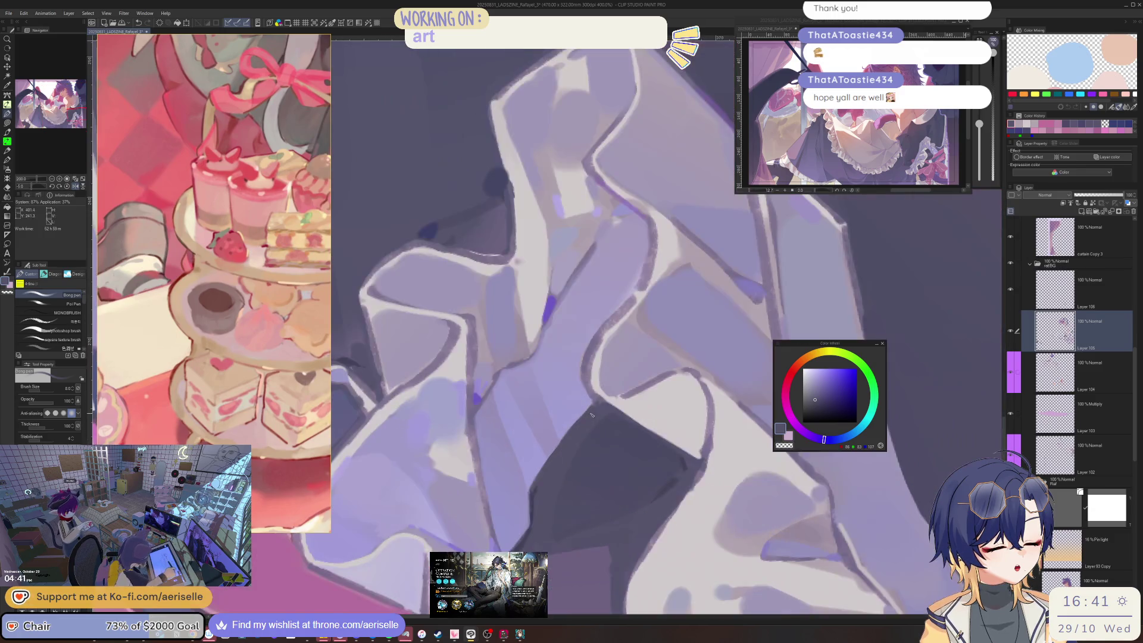
pyautogui.keyDown('alt'); pyautogui.click(592, 406); pyautogui.keyUp('alt')
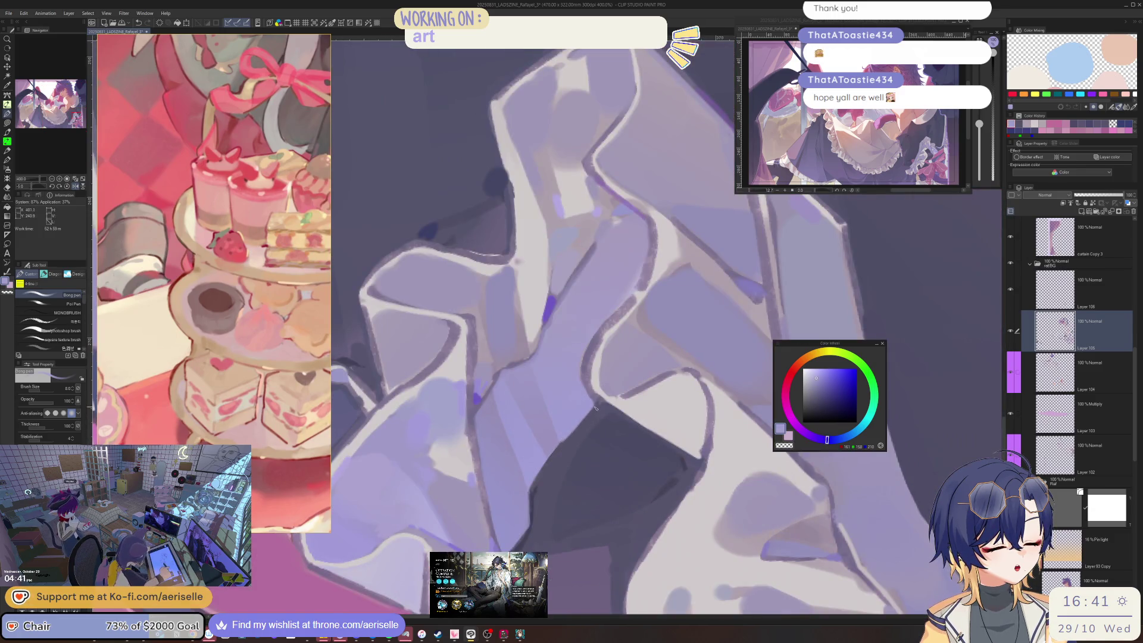
pyautogui.keyDown('alt'); pyautogui.click(555, 451); pyautogui.keyUp('alt')
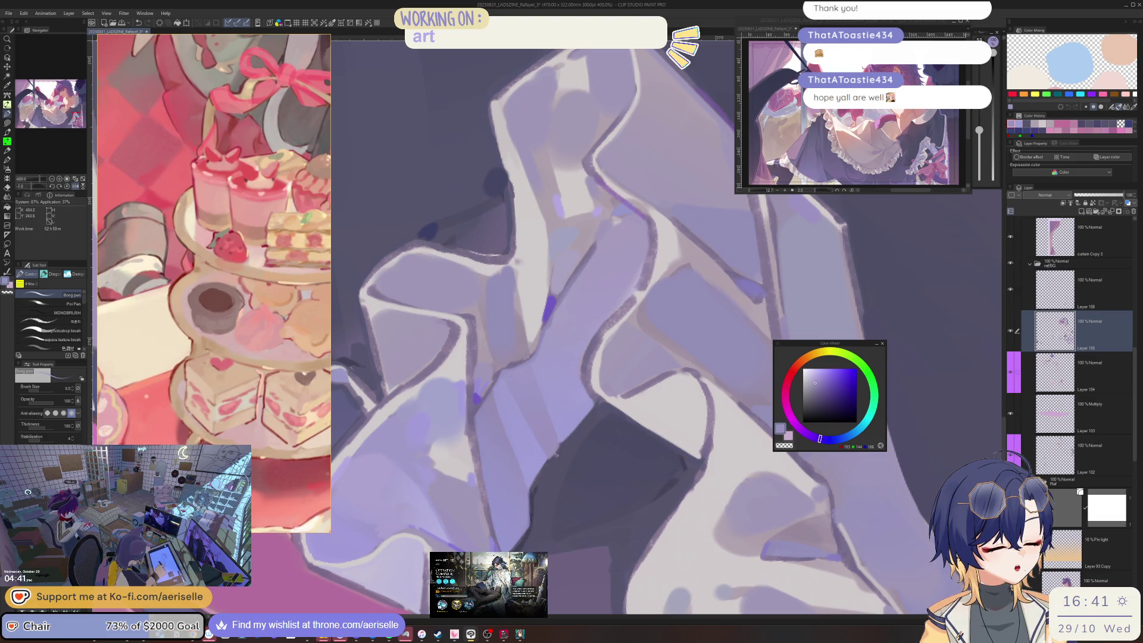
pyautogui.scroll(-5, 555, 454)
pyautogui.scroll(-4, 660, 347)
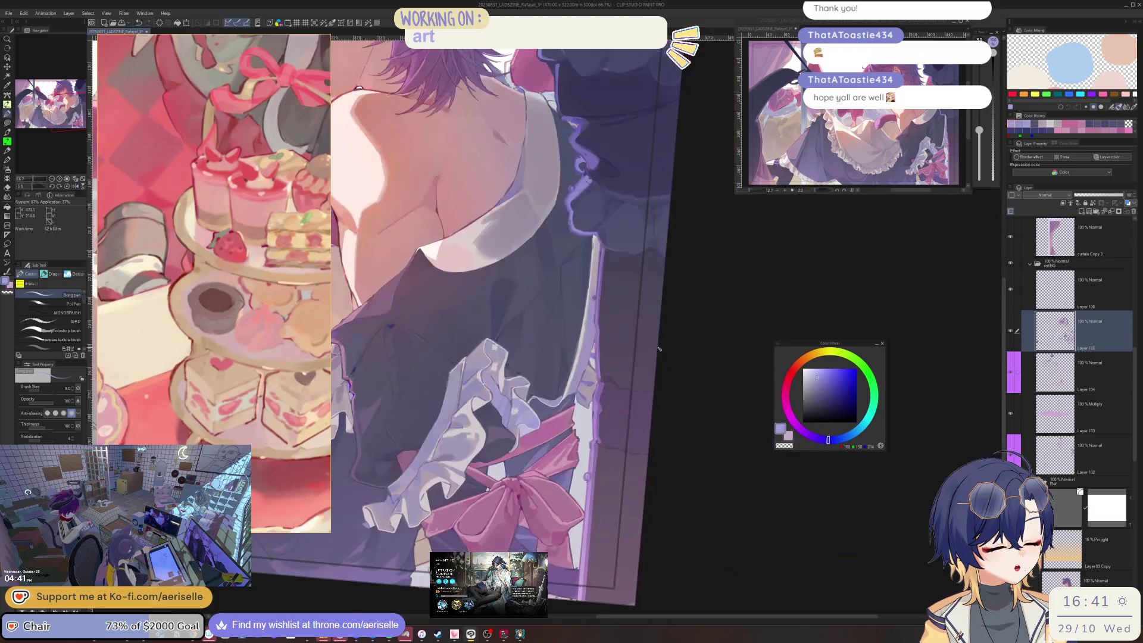
pyautogui.moveTo(660, 348); pyautogui.dragTo(672, 437)
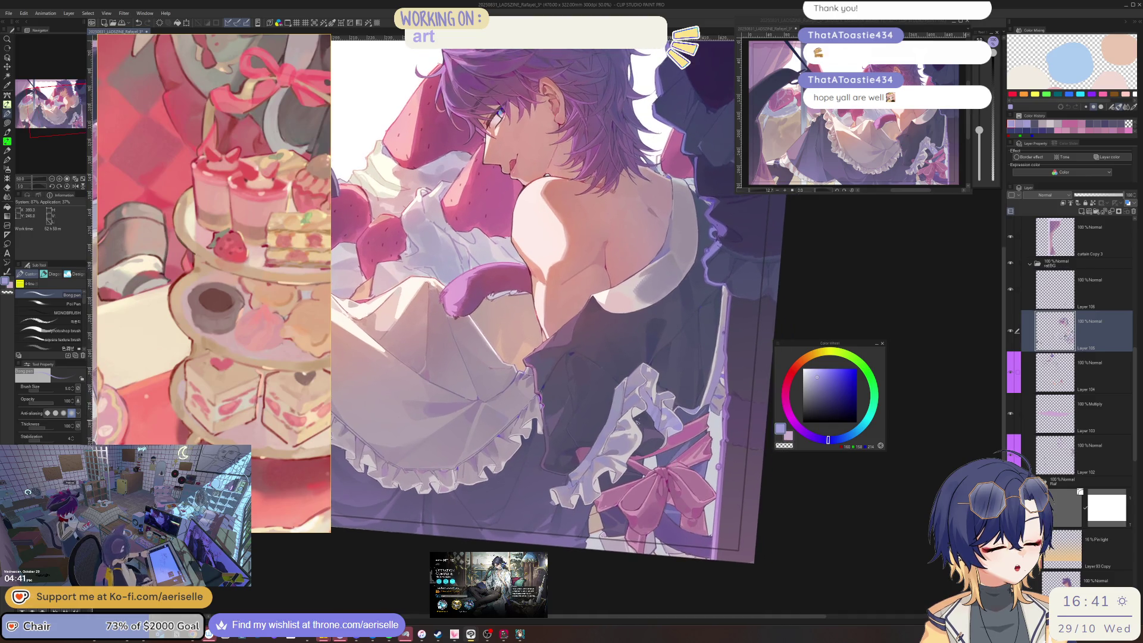
pyautogui.scroll(5, 672, 437)
pyautogui.scroll(-1, 645, 376)
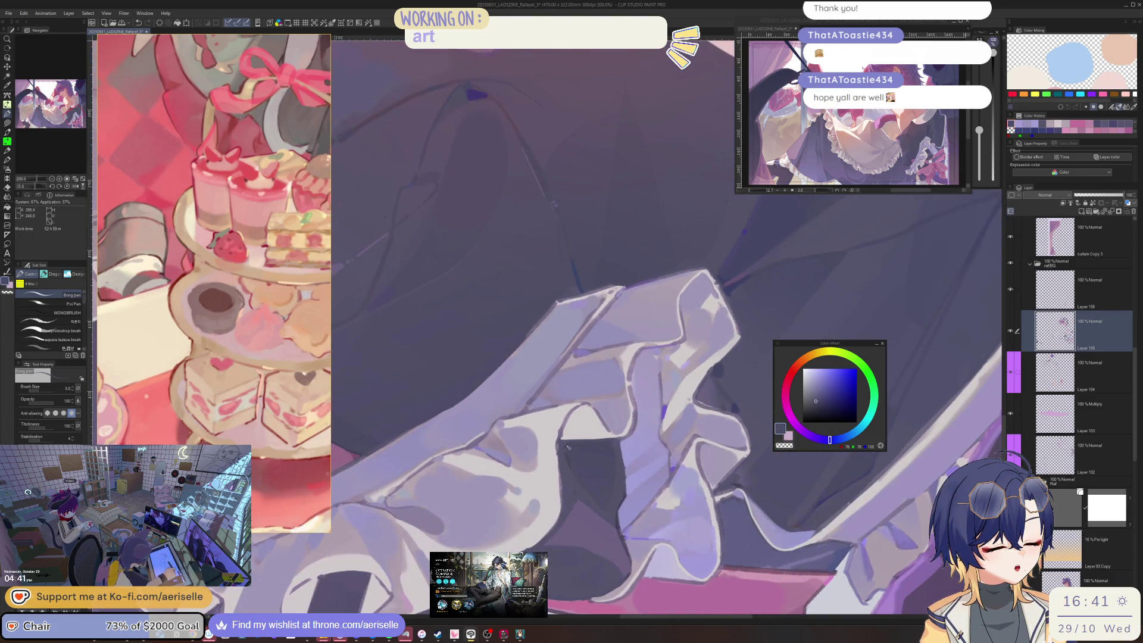
pyautogui.press(']')
pyautogui.press(']')
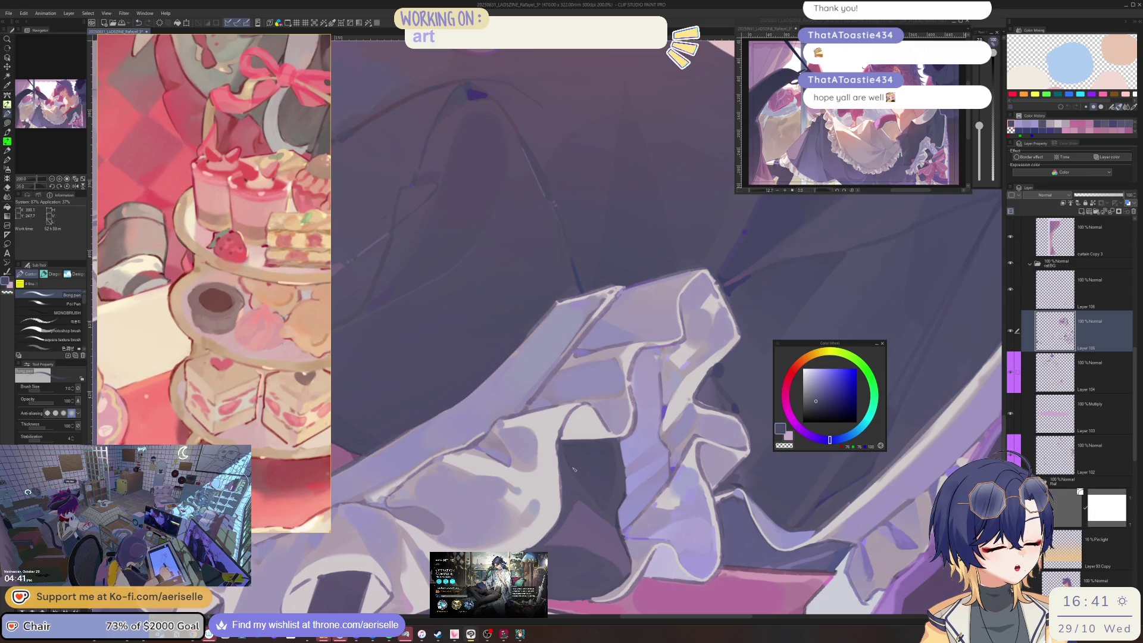
pyautogui.scroll(-2, 565, 447)
pyautogui.moveTo(564, 447); pyautogui.dragTo(599, 422)
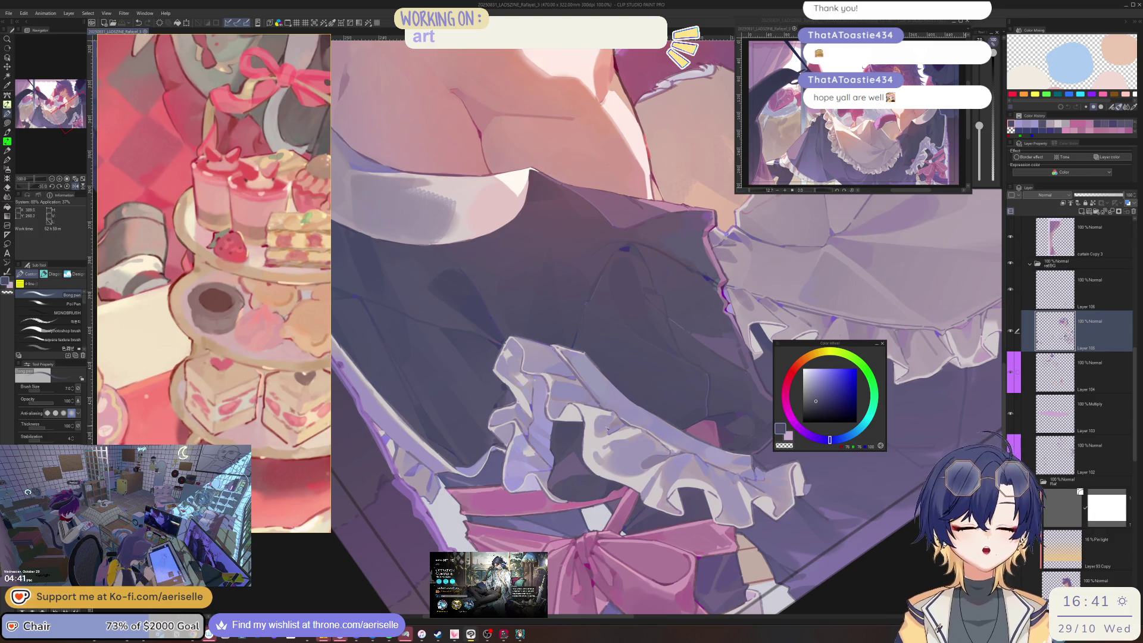
# - Rotate the canvas so the frills hang vertically and dab a small purple mark near the bow
pyautogui.press('-')
pyautogui.press('-')
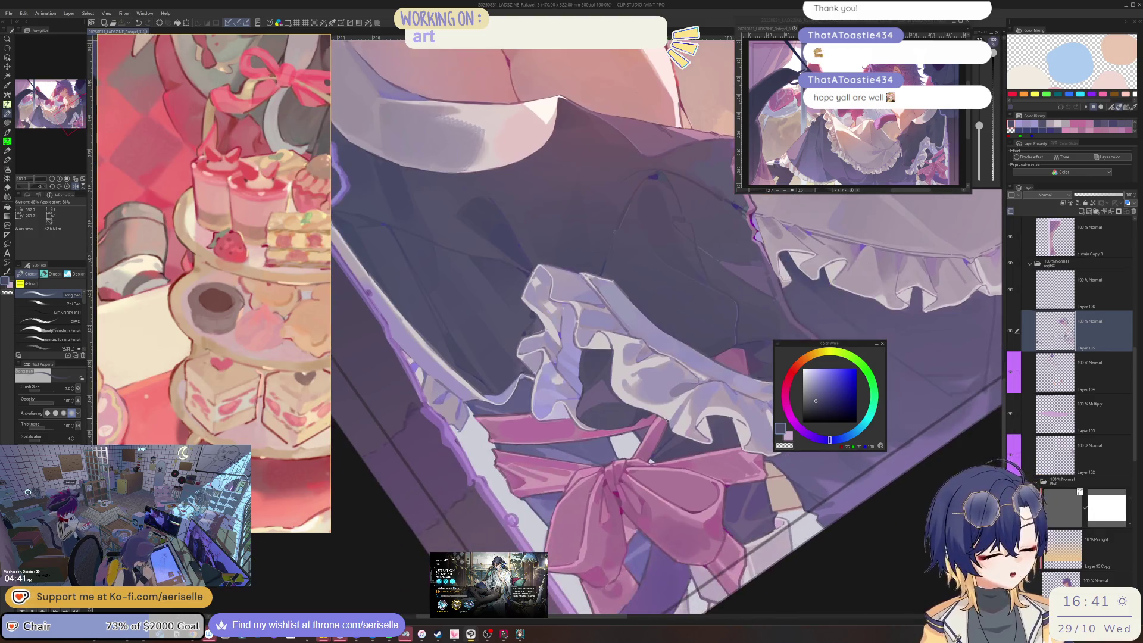
pyautogui.press('-')
pyautogui.scroll(3, 672, 417)
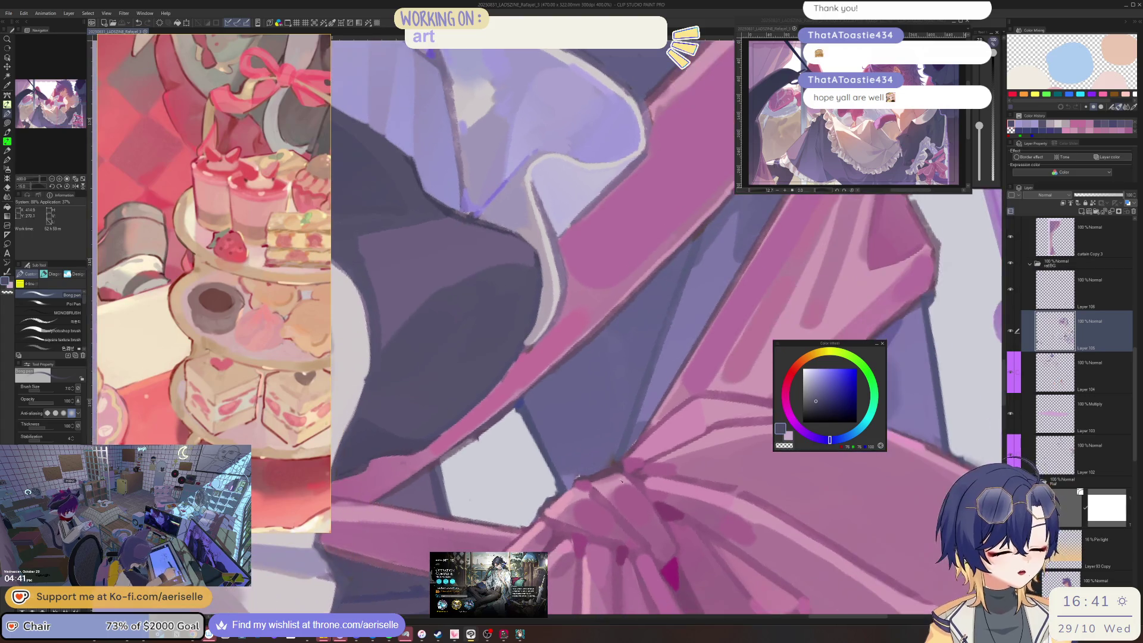
pyautogui.keyDown('alt'); pyautogui.click(638, 477); pyautogui.keyUp('alt')
pyautogui.click(800, 430)
pyautogui.click(620, 469)
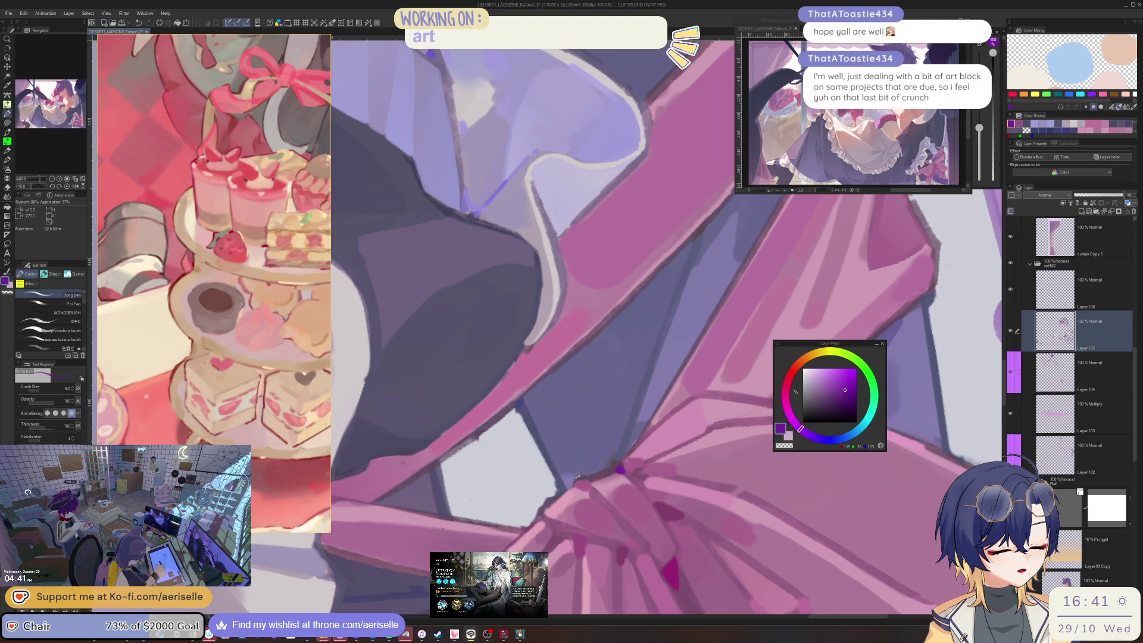
# - Set the paint colour to a saturated deep blue and fine-tune its hue
pyautogui.click(854, 370)
pyautogui.click(818, 435)
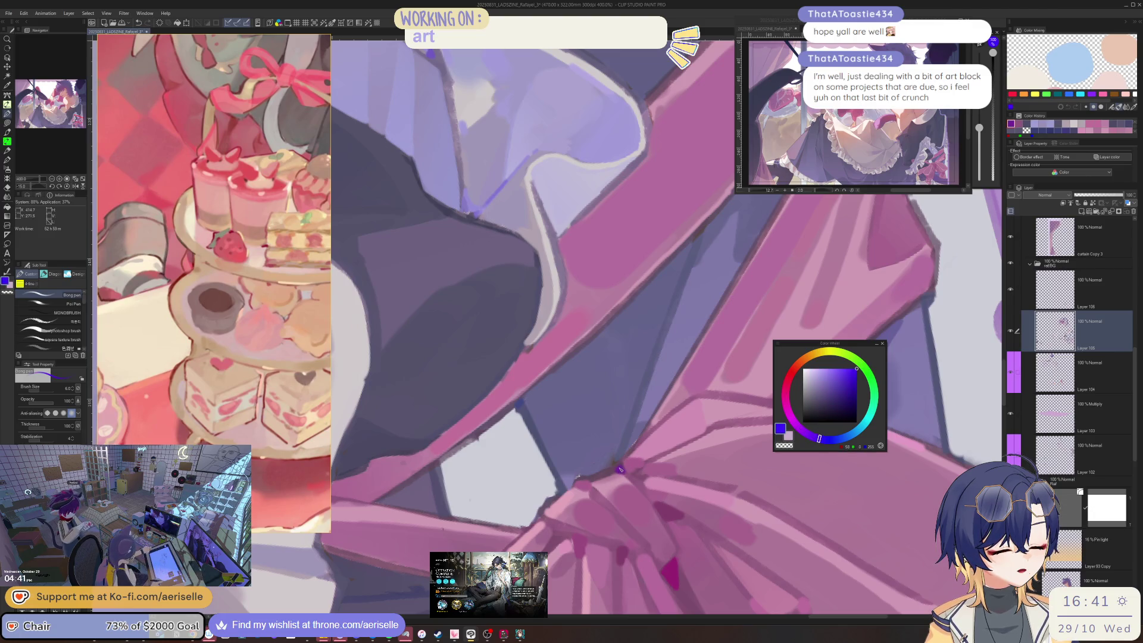
pyautogui.click(621, 468)
pyautogui.scroll(-5, 621, 469)
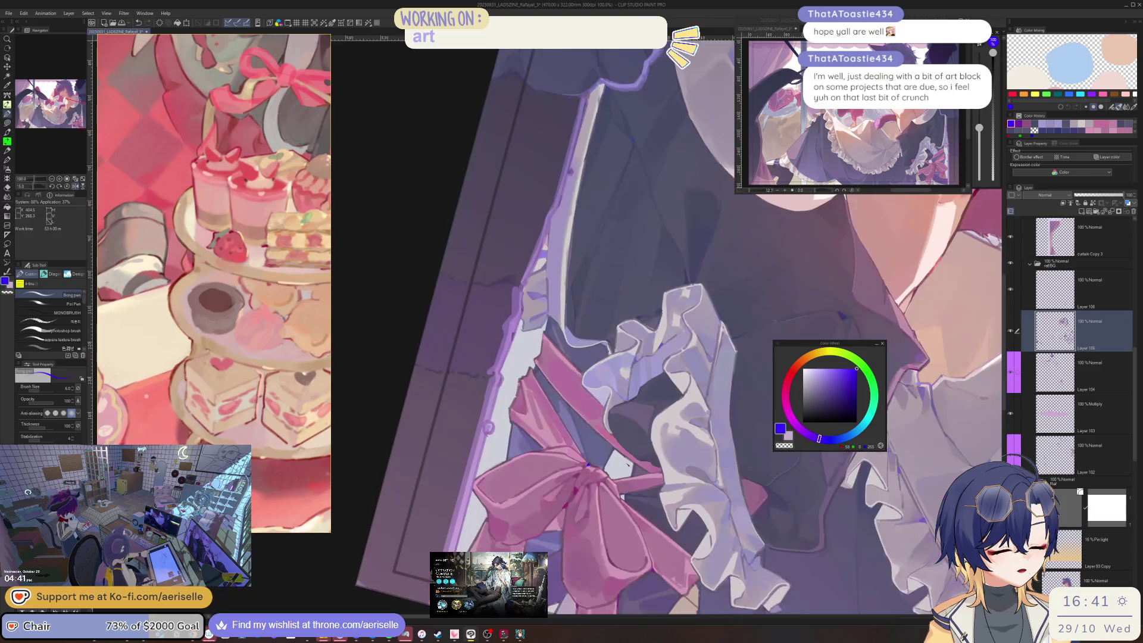
pyautogui.scroll(-2, 719, 480)
pyautogui.scroll(-2, 718, 480)
pyautogui.scroll(-1, 718, 480)
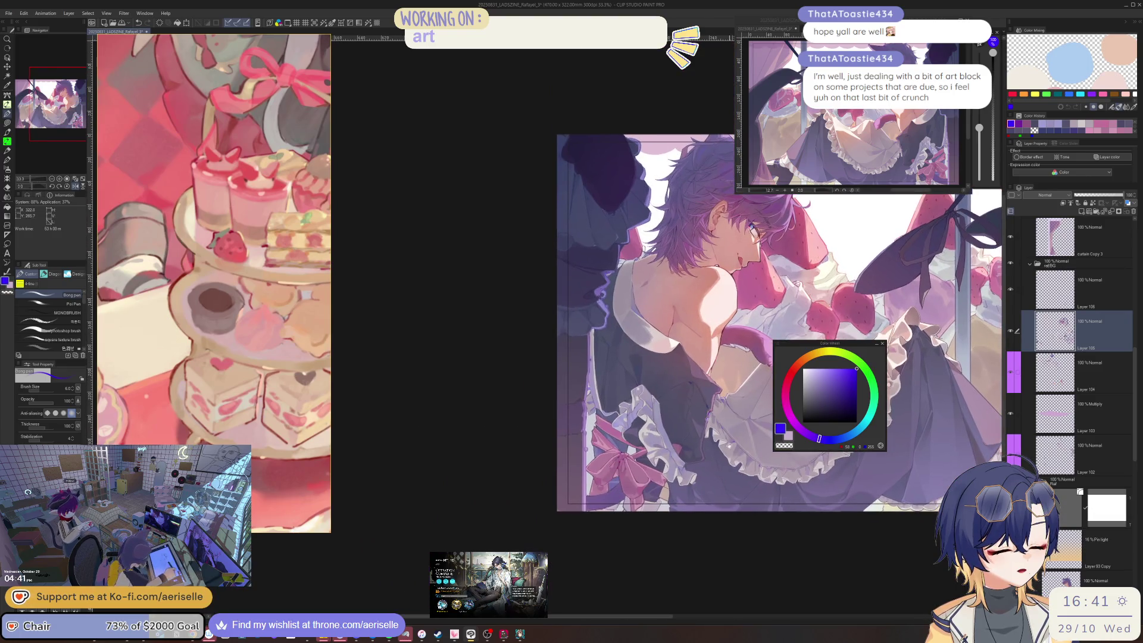
pyautogui.moveTo(824, 444); pyautogui.dragTo(829, 432)
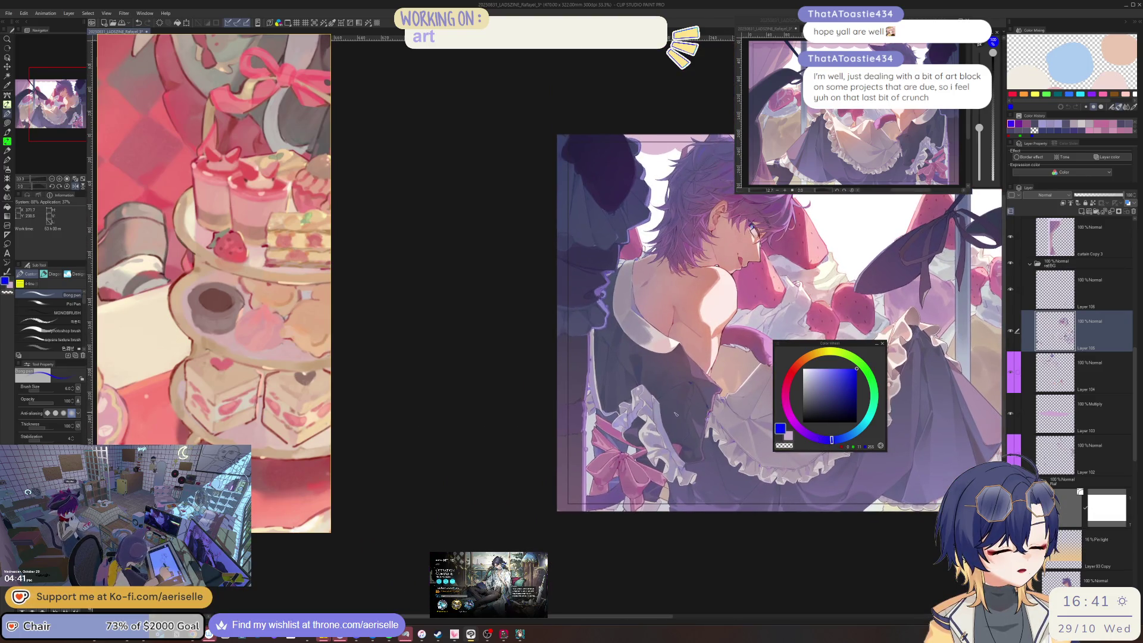
# - Paint a magenta touch on the bow knot, then add muted pink accents below it
pyautogui.click(794, 425)
pyautogui.scroll(5, 653, 459)
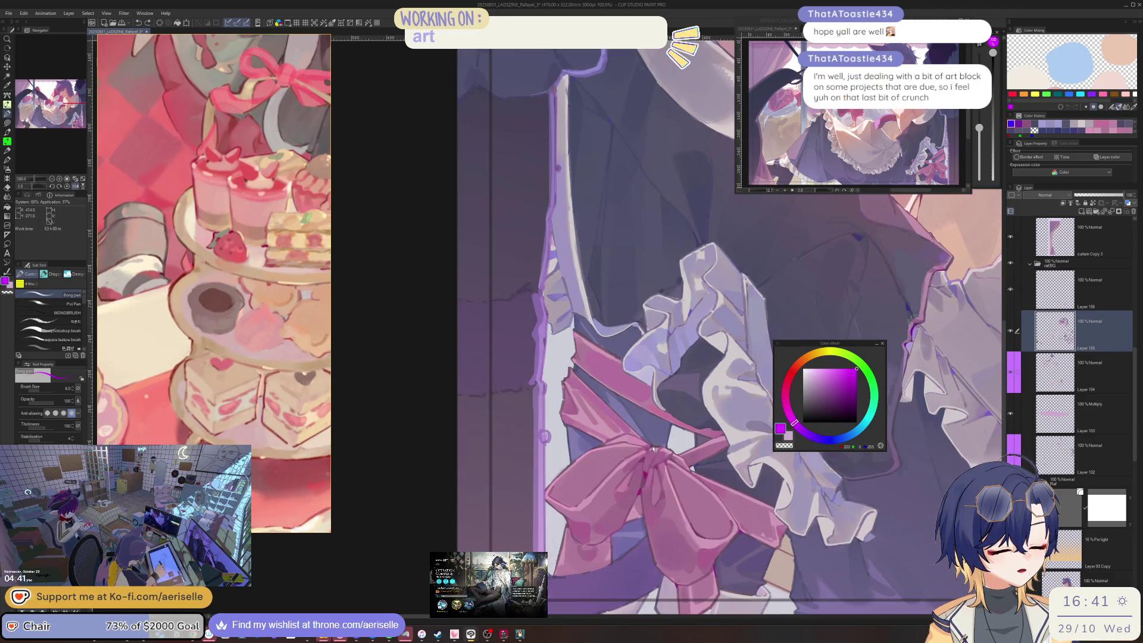
pyautogui.scroll(3, 650, 457)
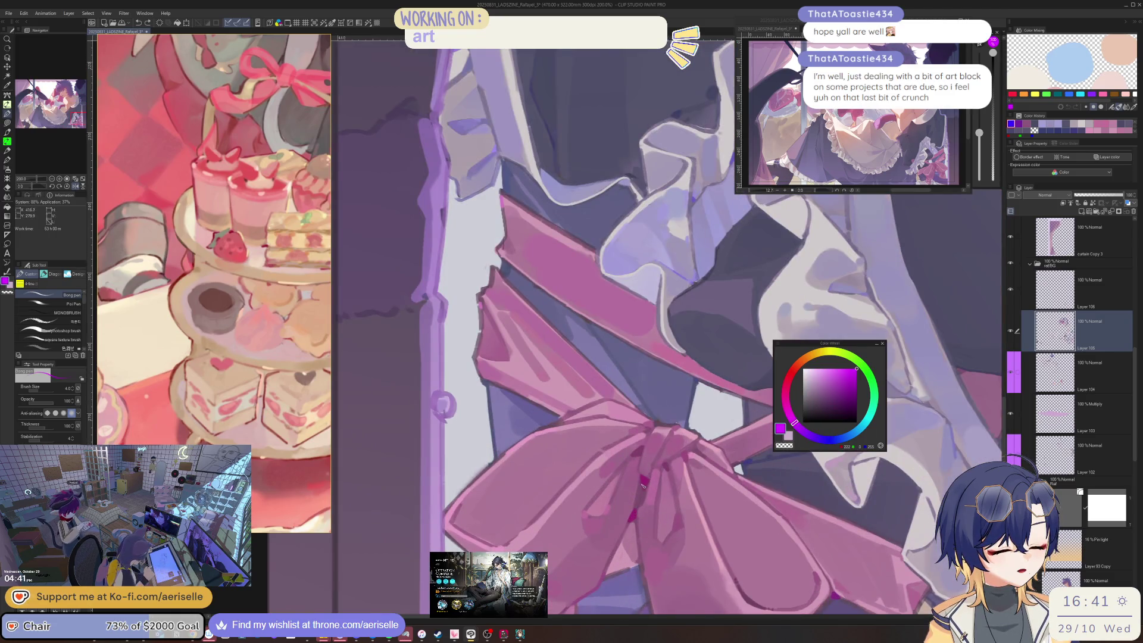
pyautogui.moveTo(640, 483); pyautogui.dragTo(638, 490)
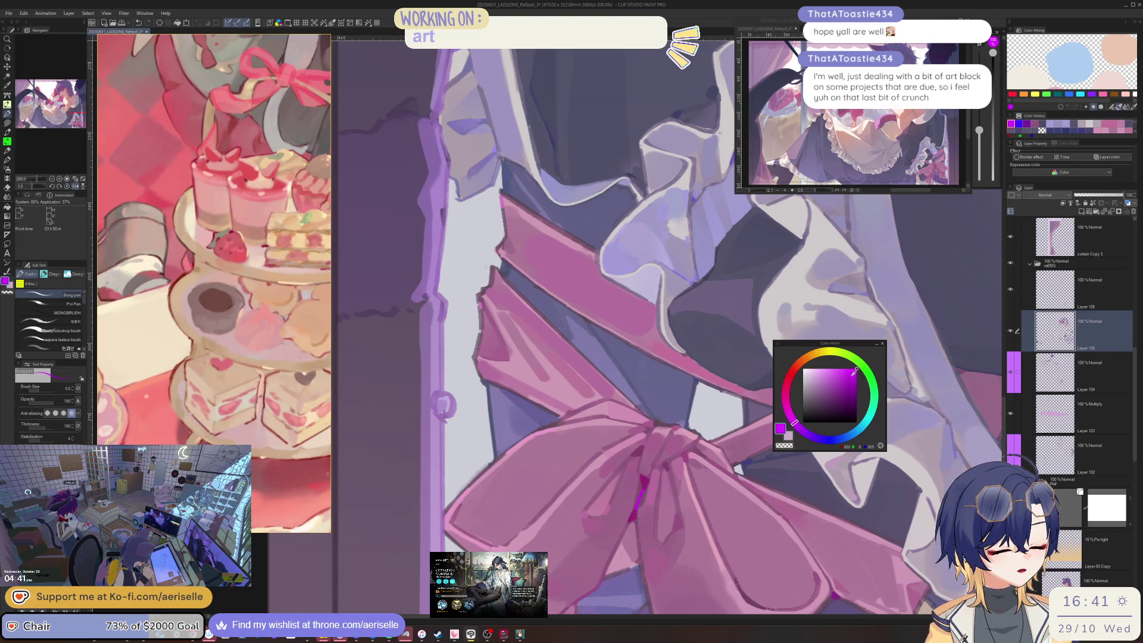
pyautogui.keyDown('alt'); pyautogui.click(640, 483); pyautogui.keyUp('alt')
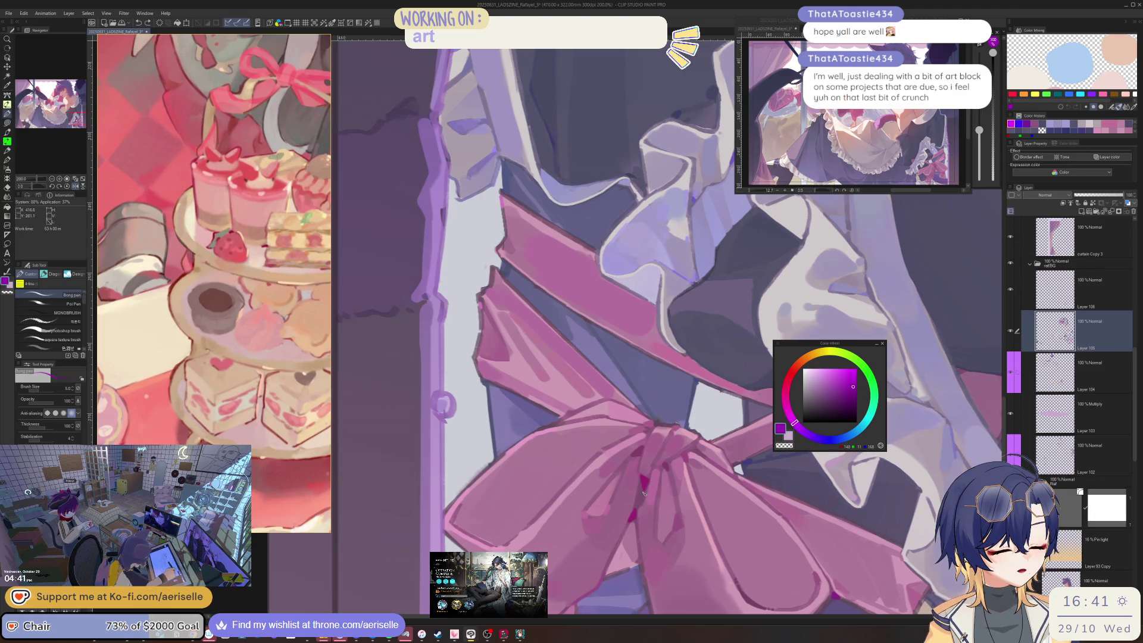
pyautogui.keyDown('alt'); pyautogui.click(651, 473); pyautogui.keyUp('alt')
pyautogui.keyDown('alt'); pyautogui.click(640, 482); pyautogui.keyUp('alt')
pyautogui.moveTo(640, 483); pyautogui.dragTo(637, 512)
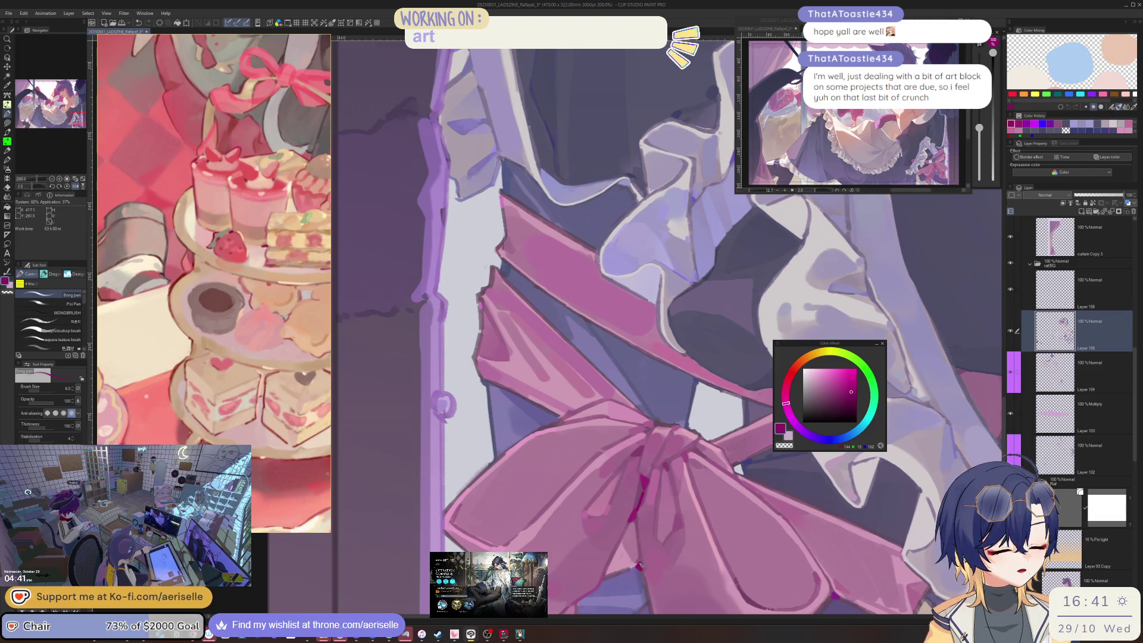
pyautogui.hotkey('ctrl', '-')
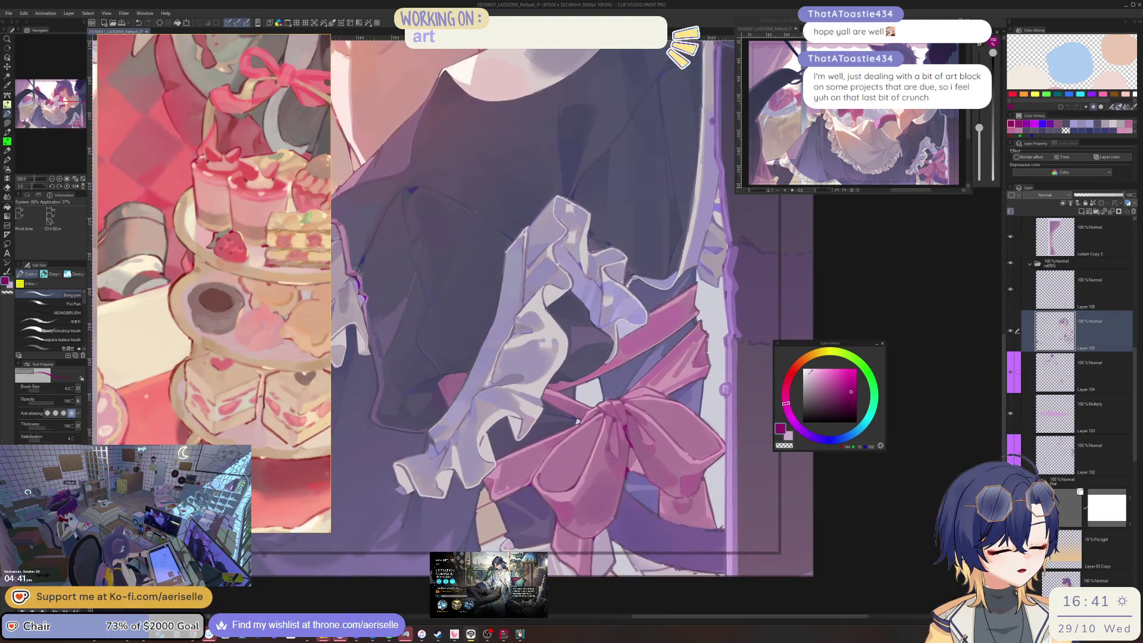
# - Zoom in close on the bow and sleeve and add a dark magenta accent at the frill edge
pyautogui.hotkey('ctrl', '+')
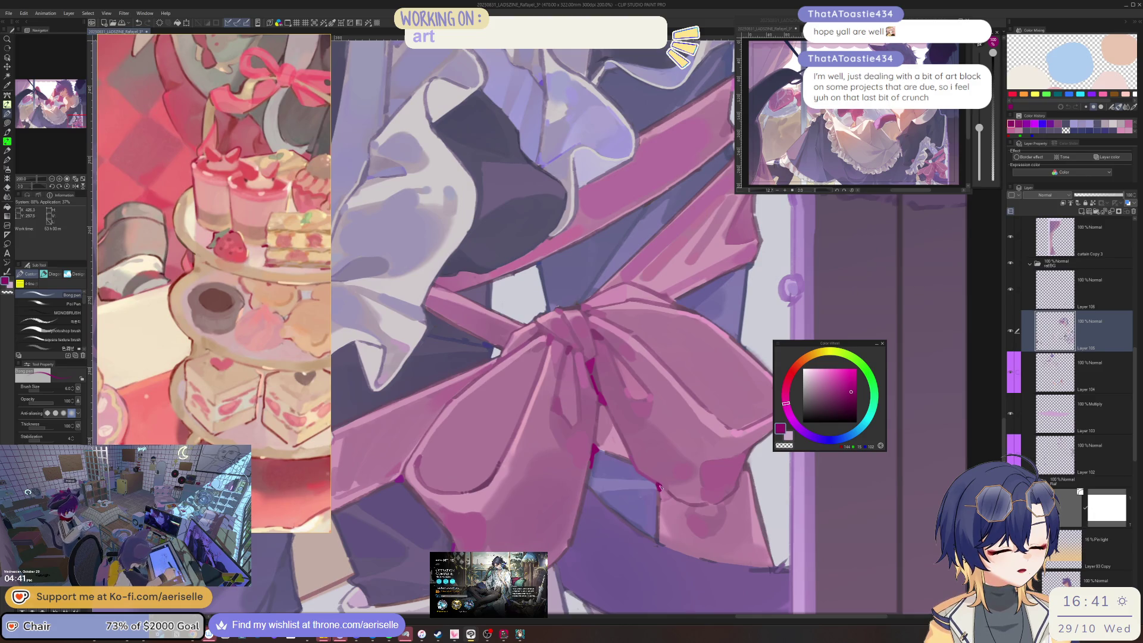
pyautogui.hotkey('ctrl', '-')
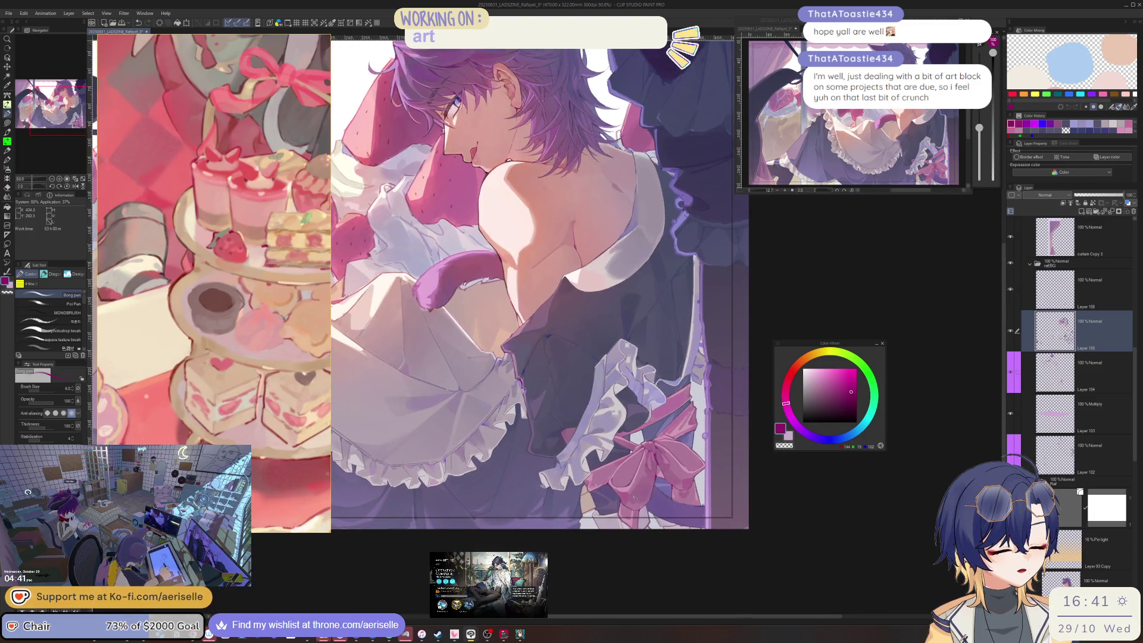
pyautogui.hotkey('ctrl', '+')
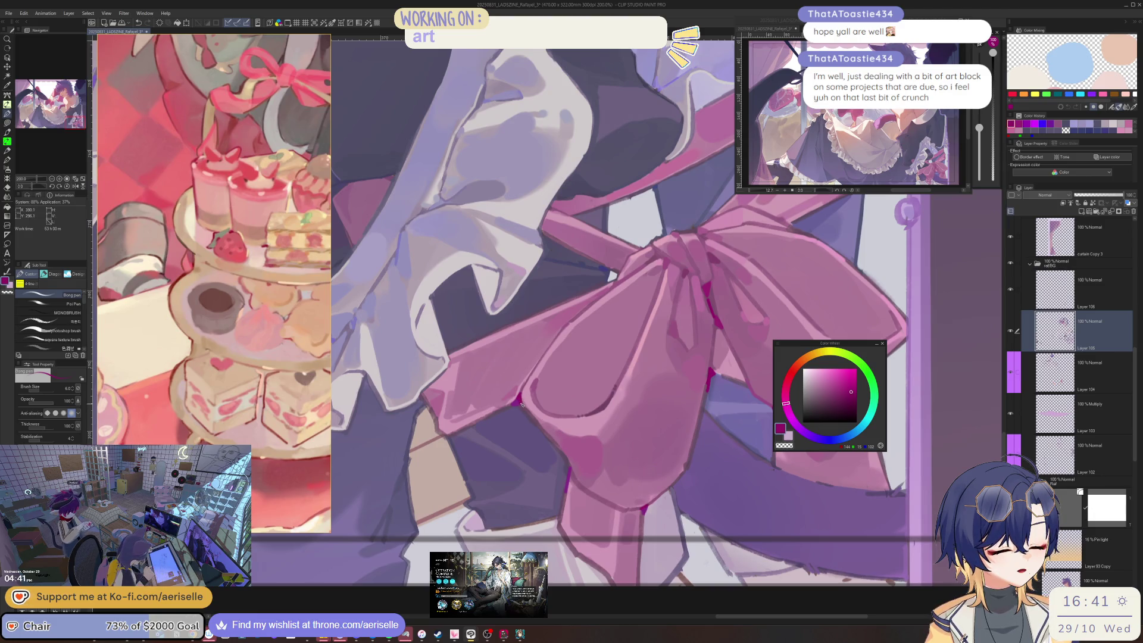
pyautogui.hotkey('ctrl', '+')
pyautogui.hotkey('ctrl', '+')
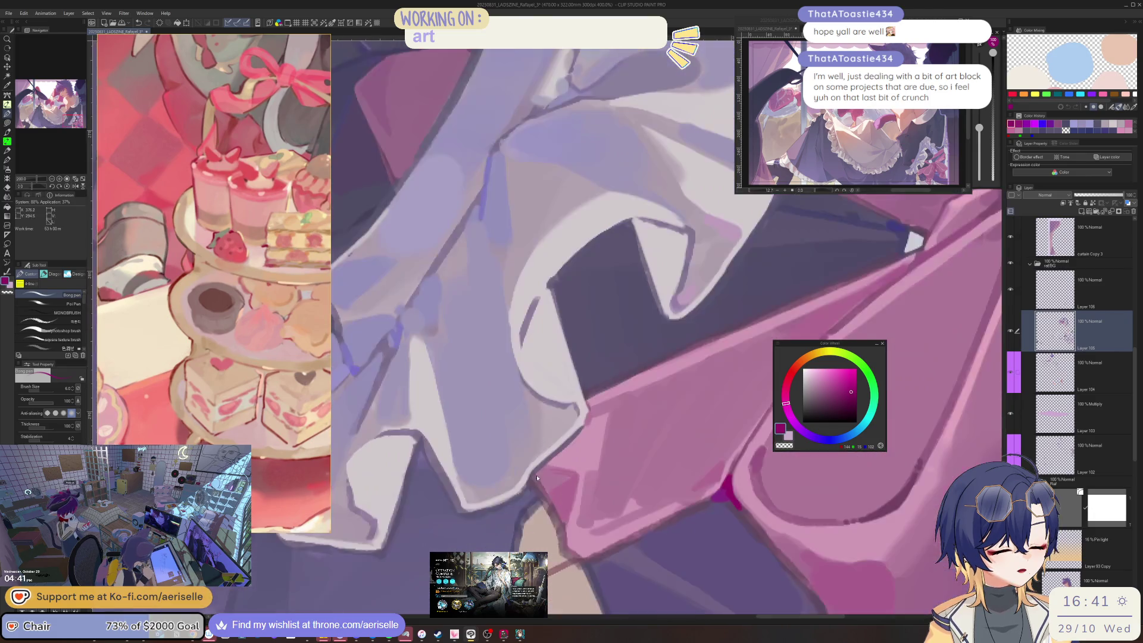
pyautogui.moveTo(539, 477); pyautogui.dragTo(532, 487)
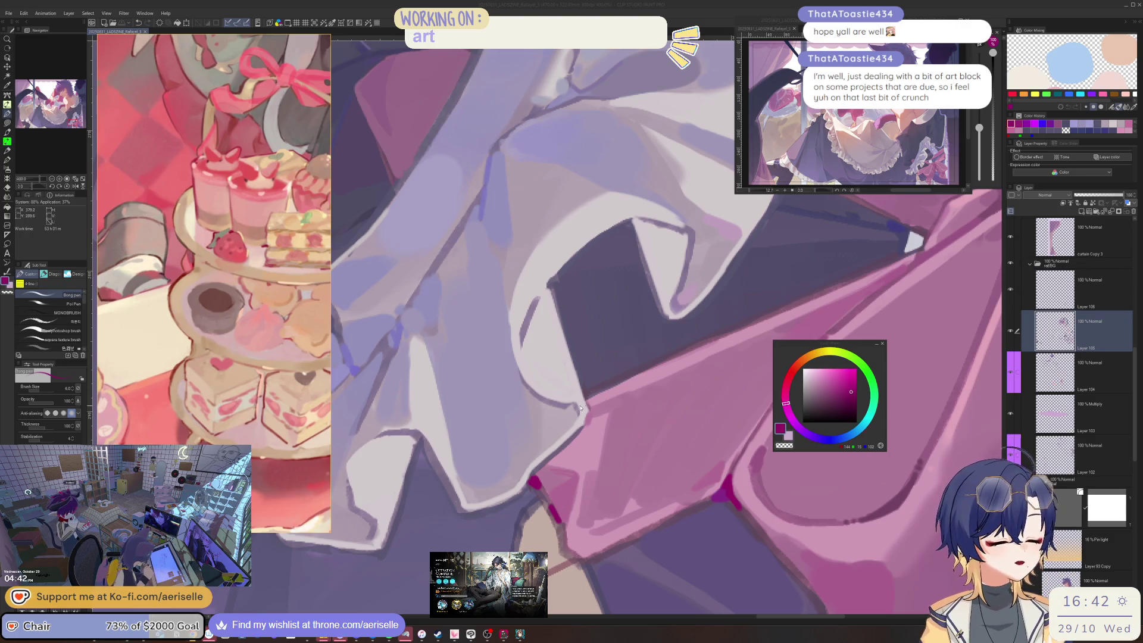
pyautogui.moveTo(625, 357)
pyautogui.mouseDown()
pyautogui.moveTo(559, 418)
pyautogui.moveTo(577, 435)
pyautogui.mouseUp()
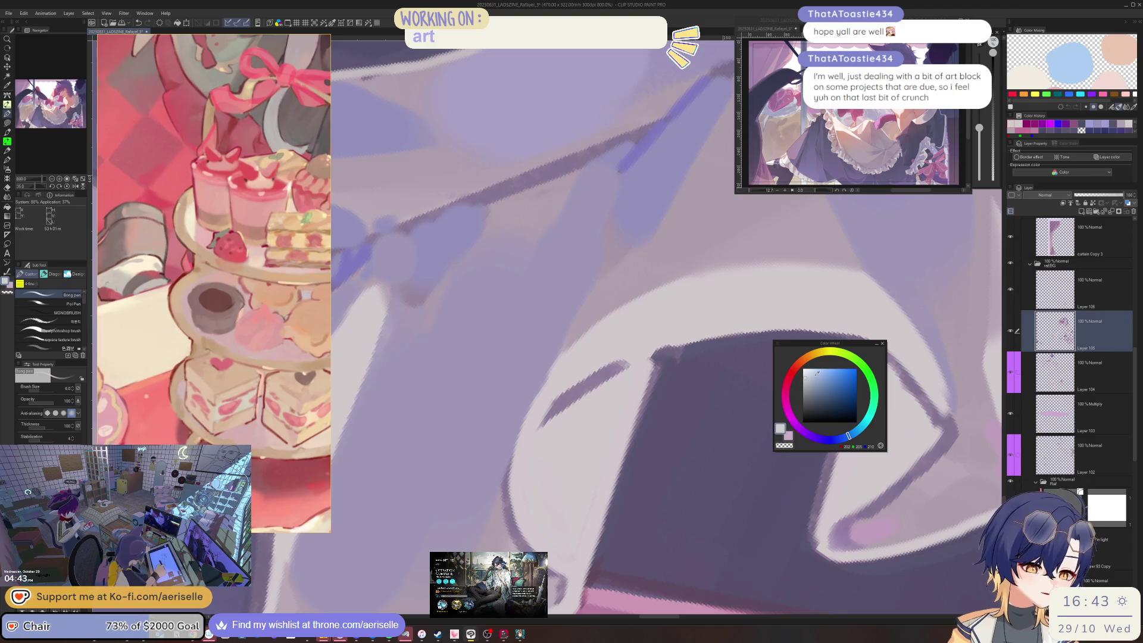
# - Paint light-blue and pale pink highlight strokes along the frill edge, then sample the skirt's purple
pyautogui.moveTo(513, 446); pyautogui.dragTo(531, 429)
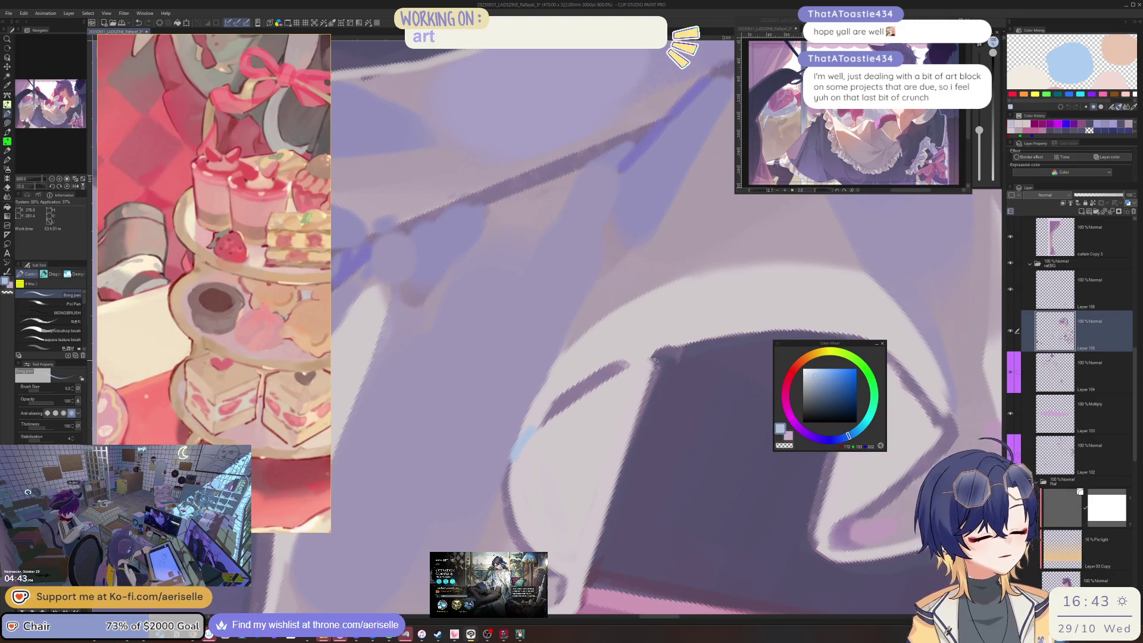
pyautogui.scroll(-3, 654, 360)
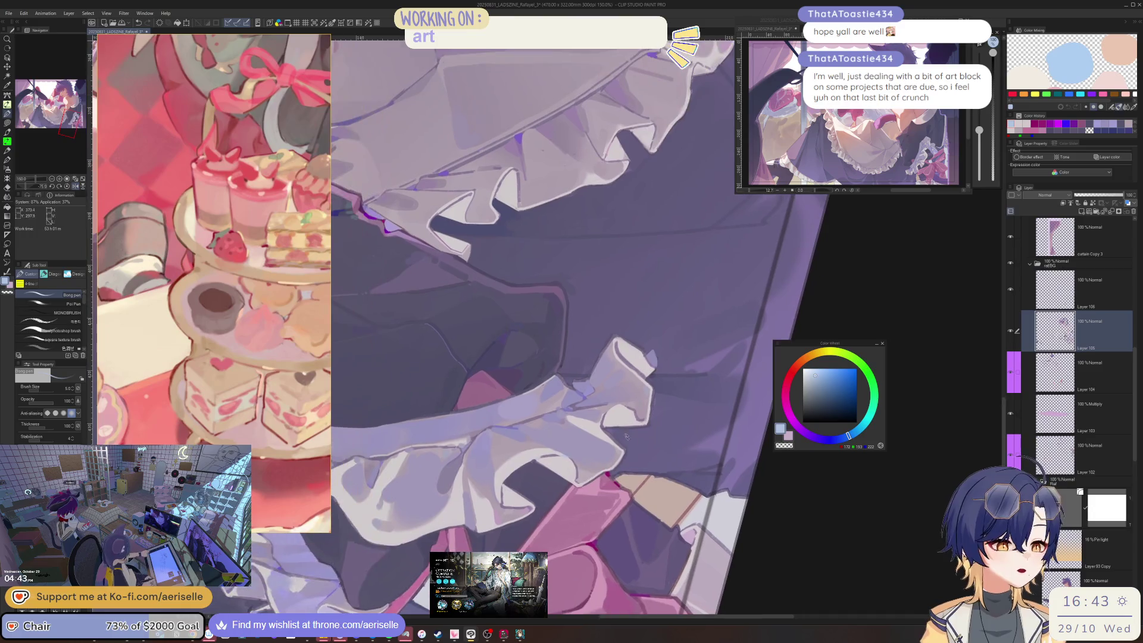
pyautogui.scroll(3, 591, 428)
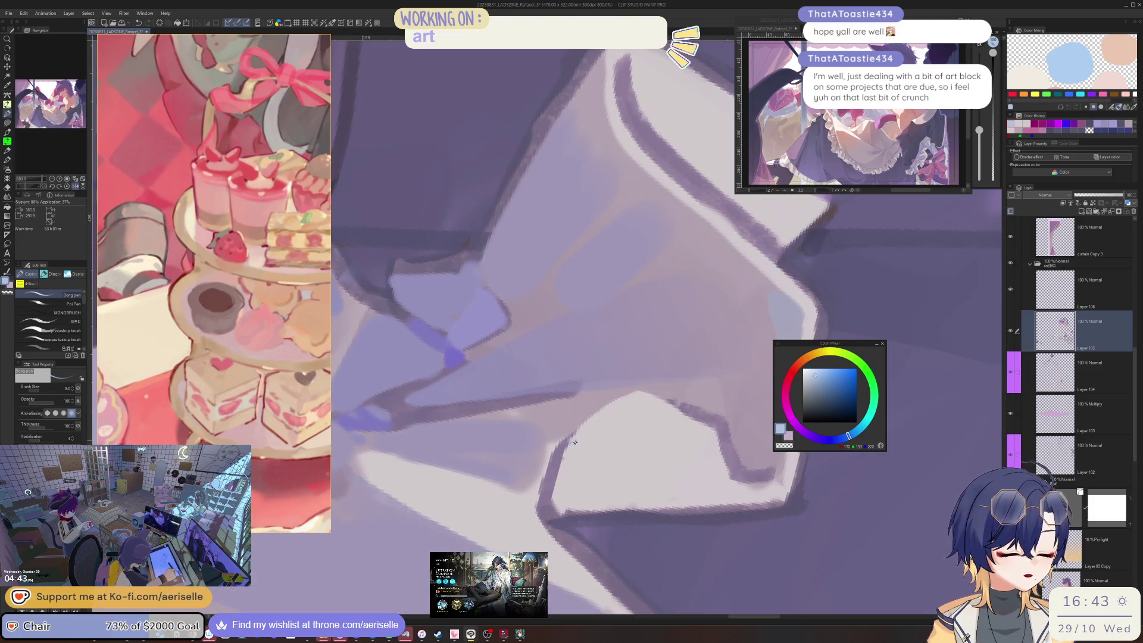
pyautogui.scroll(-3, 665, 356)
pyautogui.scroll(-2, 664, 356)
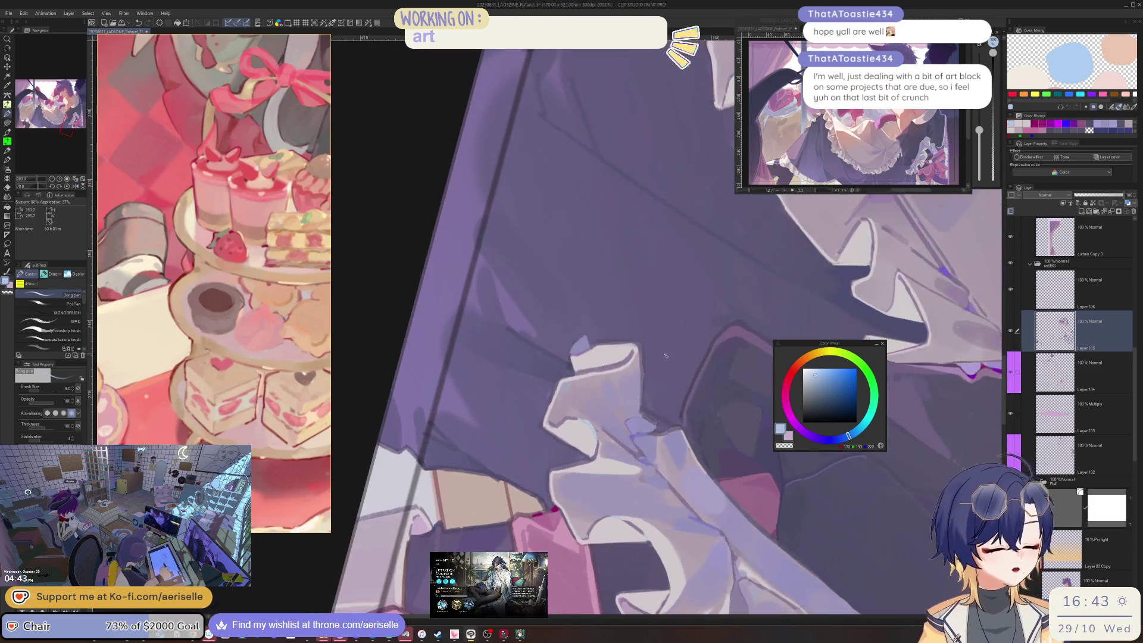
pyautogui.scroll(3, 665, 356)
pyautogui.keyDown('alt'); pyautogui.click(590, 357); pyautogui.keyUp('alt')
pyautogui.moveTo(579, 350); pyautogui.dragTo(604, 465)
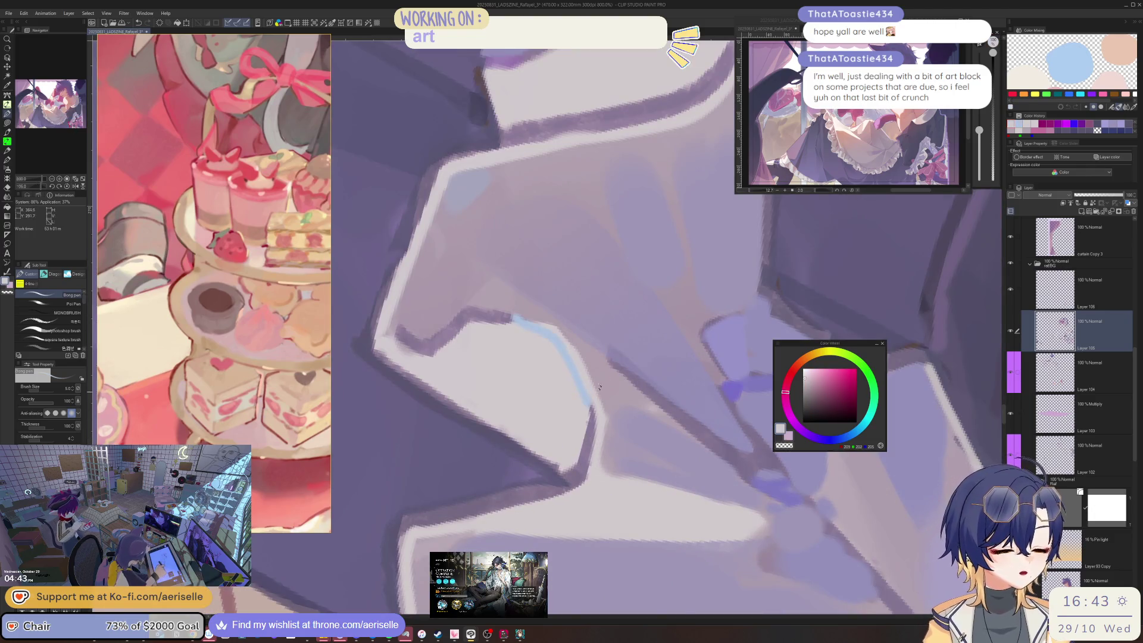
pyautogui.scroll(-2, 597, 393)
pyautogui.scroll(-2, 590, 375)
pyautogui.scroll(-2, 564, 306)
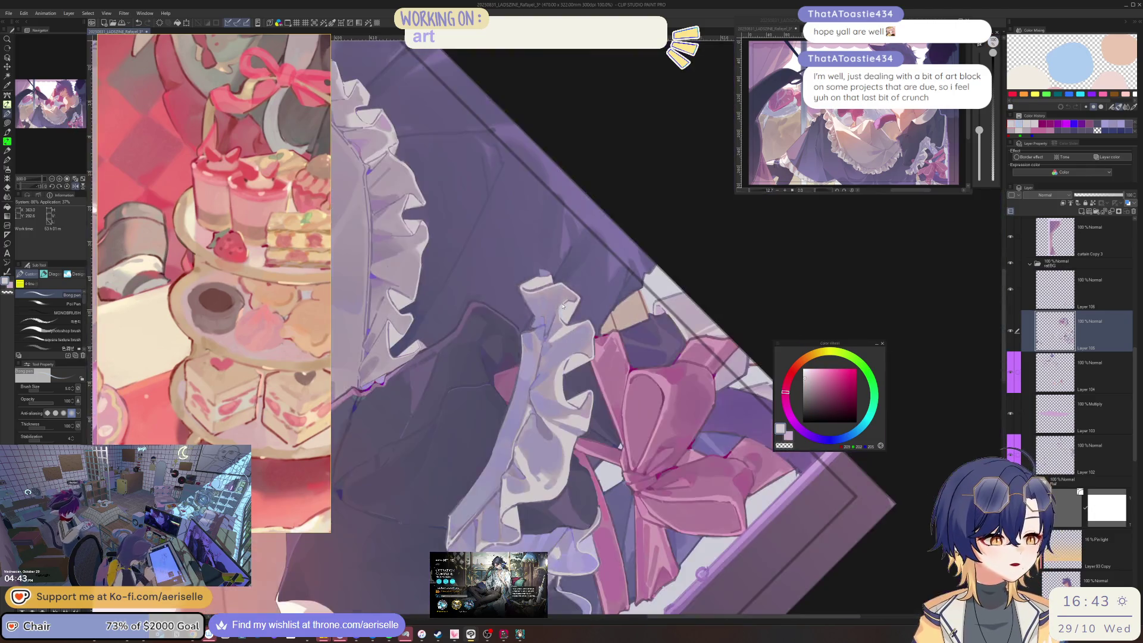
pyautogui.scroll(2, 563, 306)
pyautogui.scroll(1, 640, 436)
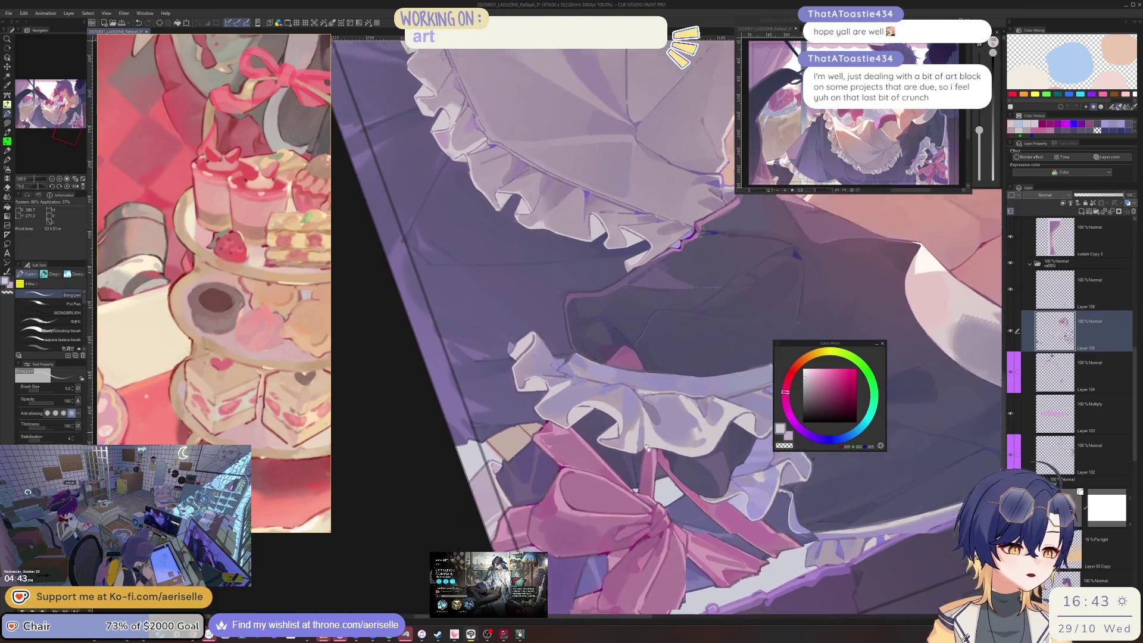
pyautogui.scroll(3, 563, 432)
pyautogui.keyDown('alt'); pyautogui.click(500, 375); pyautogui.keyUp('alt')
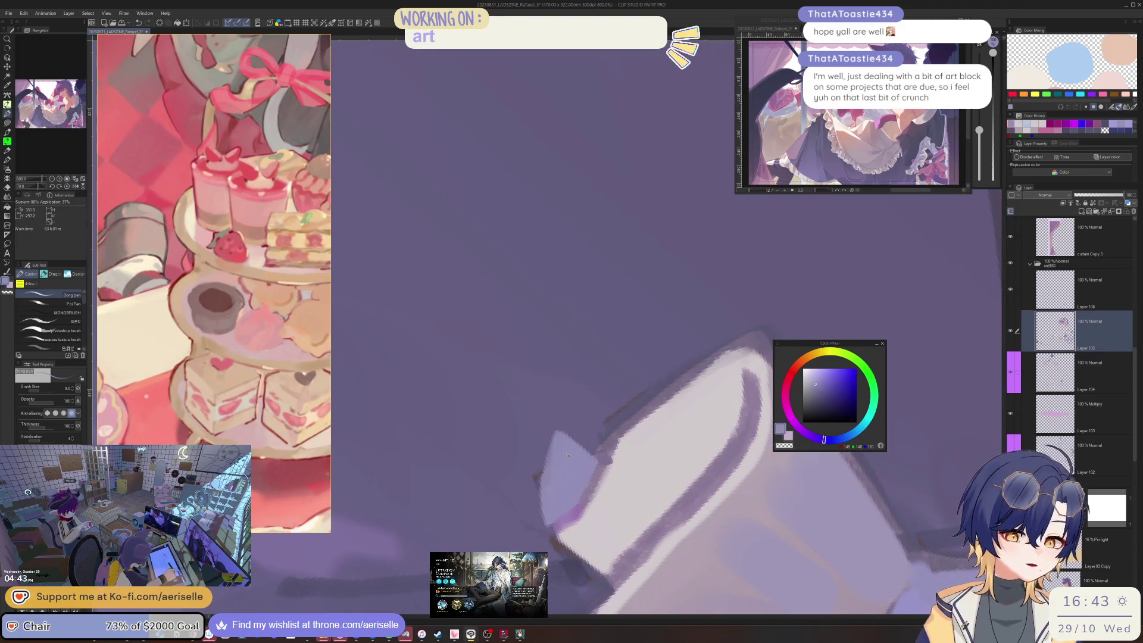
pyautogui.keyDown('alt'); pyautogui.click(554, 429); pyautogui.keyUp('alt')
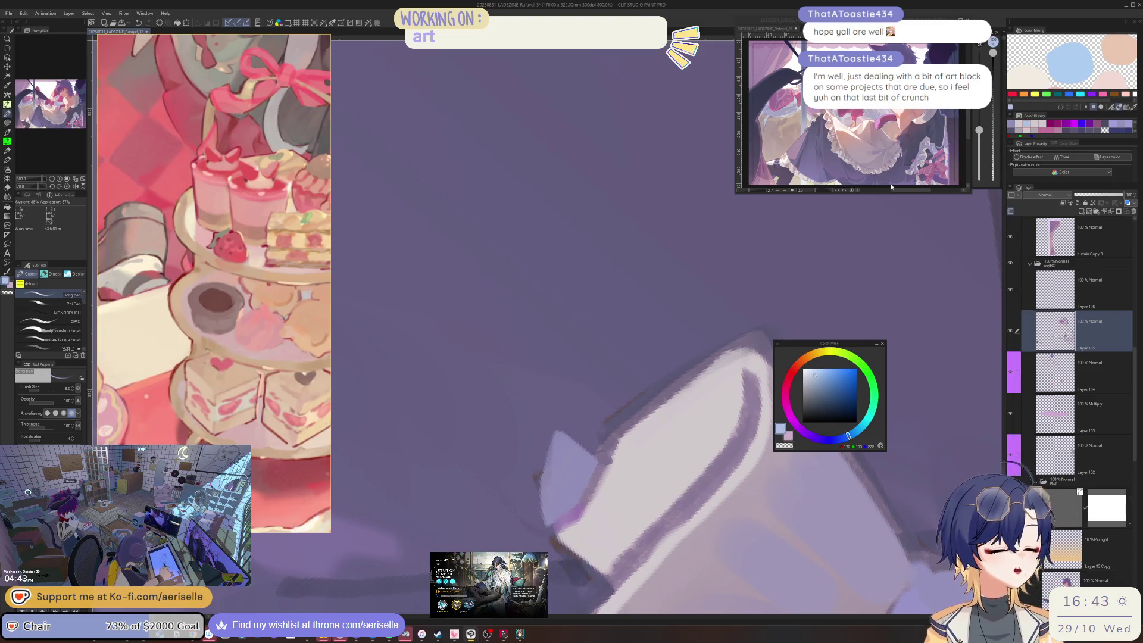
# - Lasso a corner of the ruffle and fill it with a light-blue foreground-to-transparent gradient
pyautogui.press('m')
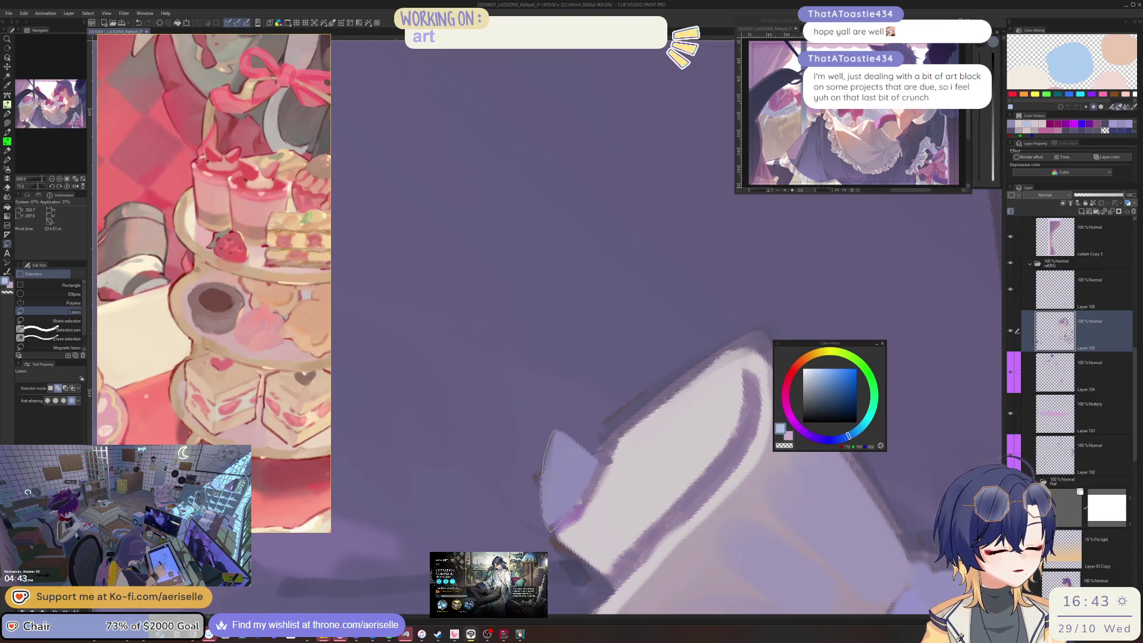
pyautogui.press('g')
pyautogui.moveTo(571, 433); pyautogui.dragTo(562, 501)
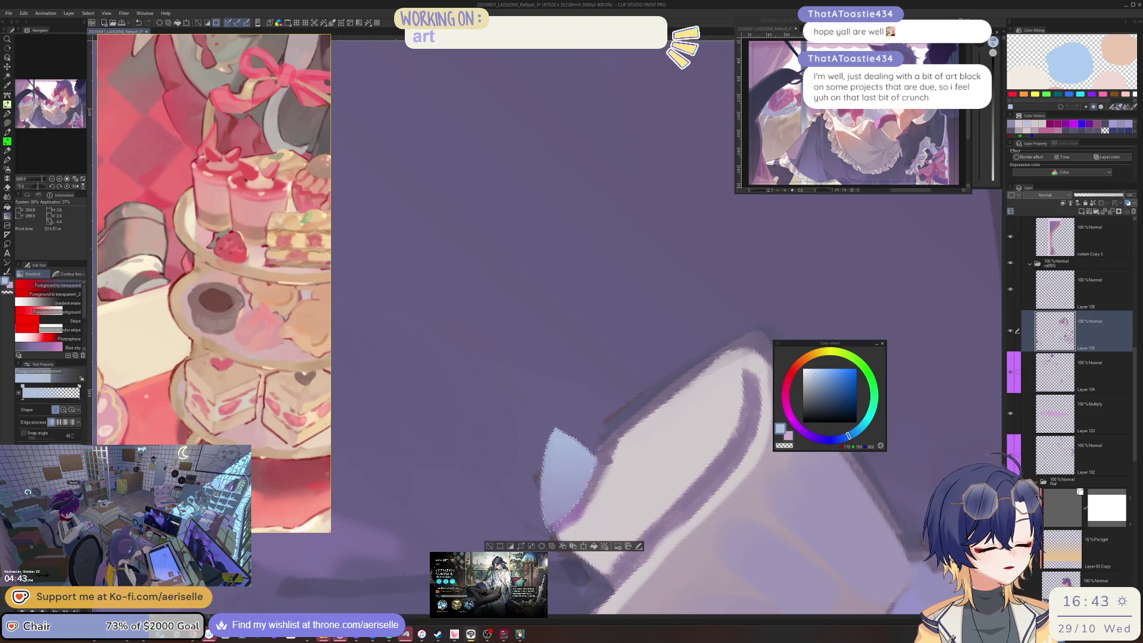
pyautogui.scroll(-2, 625, 375)
pyautogui.scroll(-2, 692, 299)
pyautogui.scroll(-3, 692, 299)
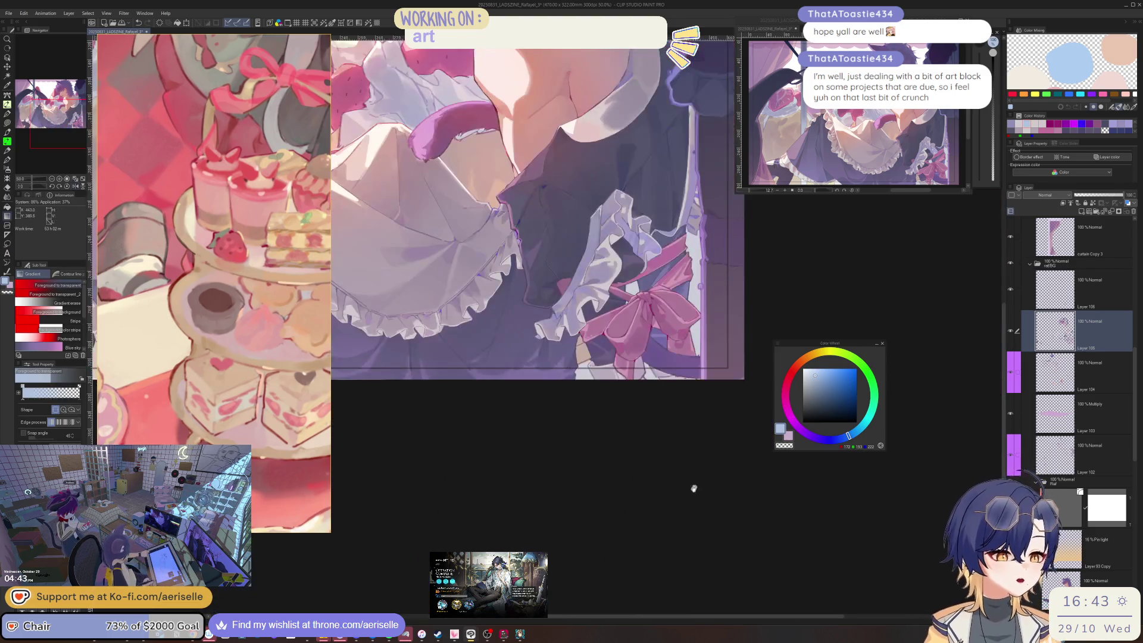
pyautogui.scroll(1, 694, 485)
pyautogui.scroll(1, 689, 536)
pyautogui.scroll(1, 688, 536)
pyautogui.scroll(1, 695, 544)
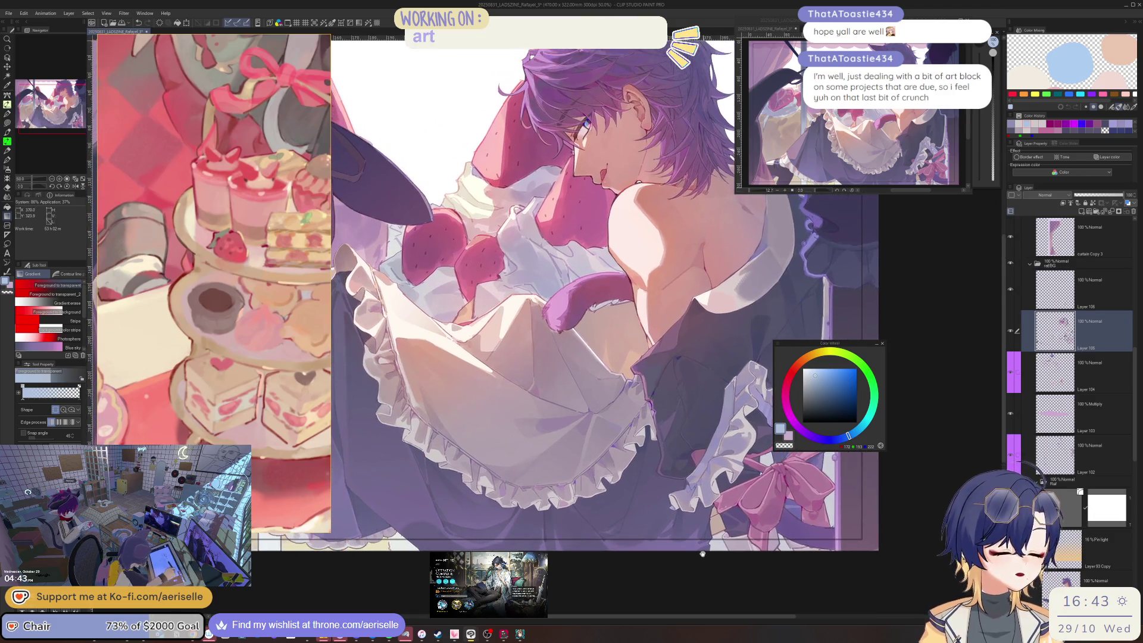
pyautogui.scroll(1, 660, 523)
pyautogui.scroll(1, 658, 521)
pyautogui.scroll(1, 658, 521)
pyautogui.scroll(1, 658, 520)
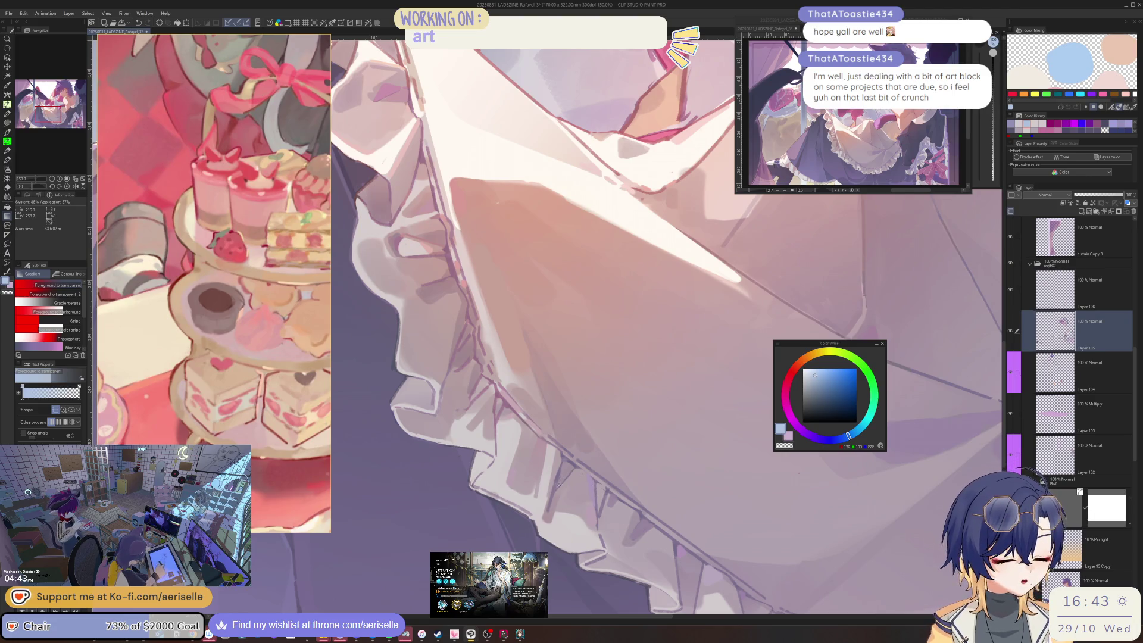
# - Pick a greyish pink from the artwork and rotate the view so the frill runs diagonally
pyautogui.keyDown('alt'); pyautogui.click(598, 486); pyautogui.keyUp('alt')
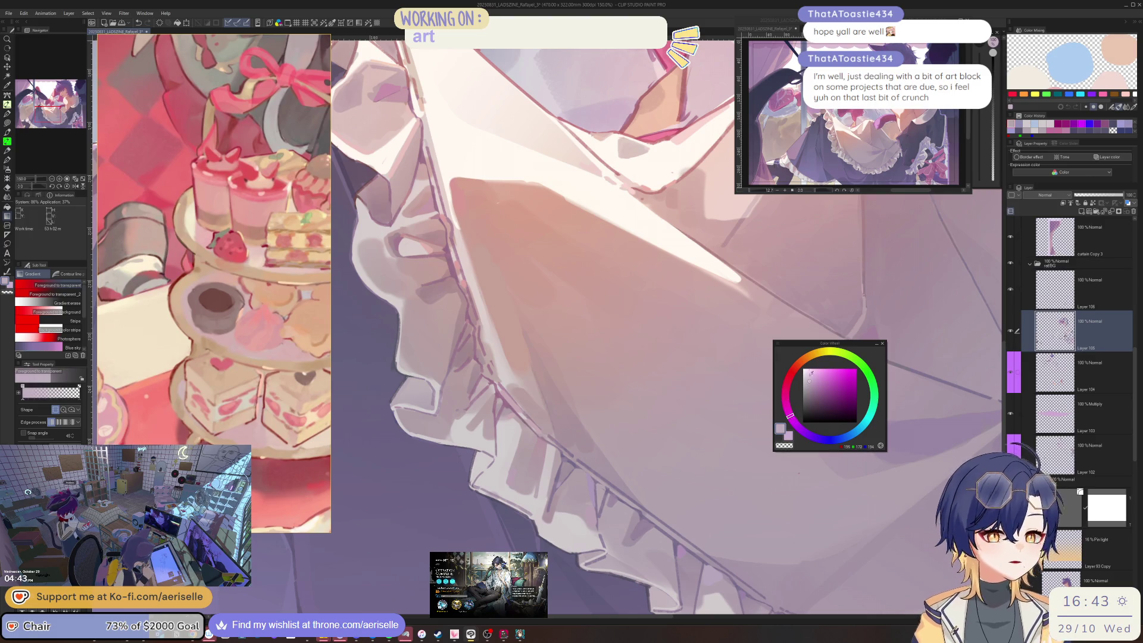
pyautogui.press('b')
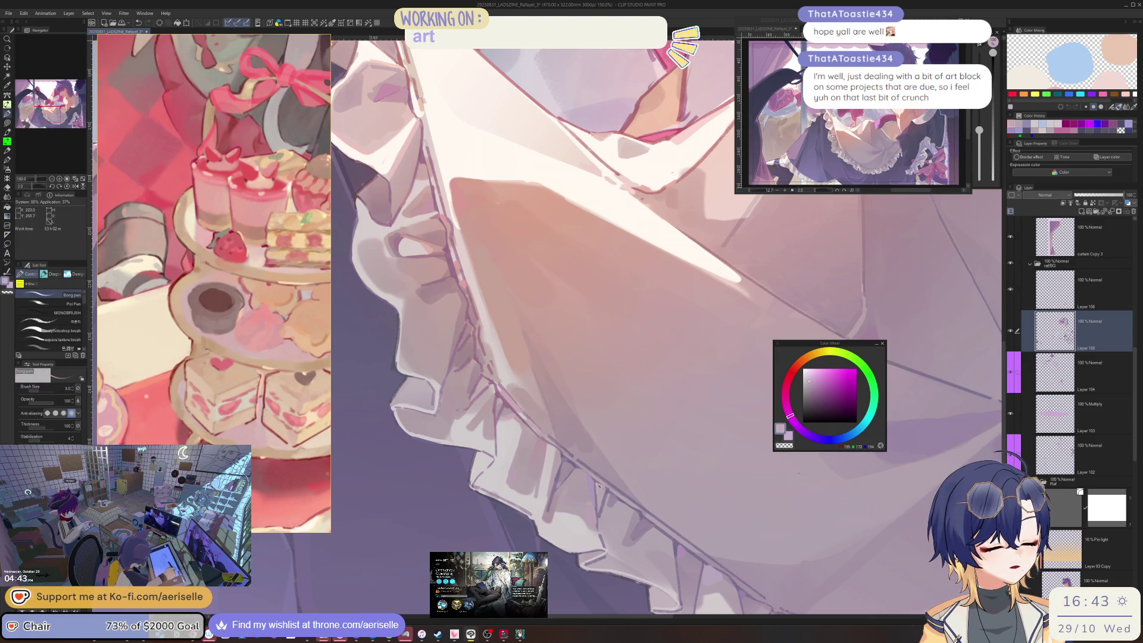
pyautogui.scroll(1, 665, 327)
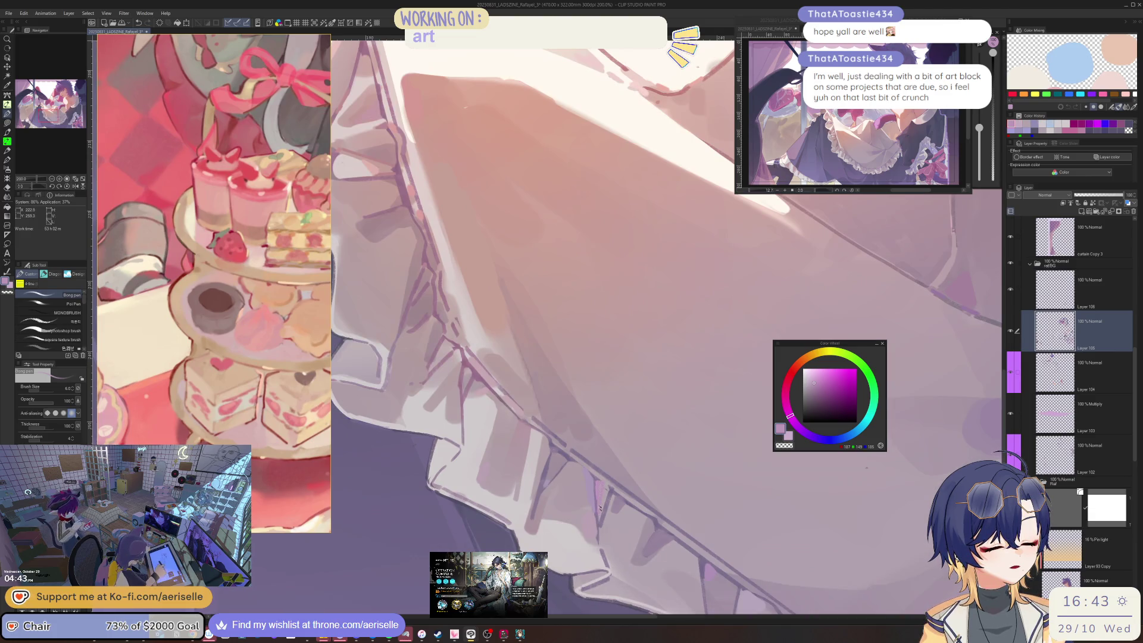
pyautogui.scroll(-2, 666, 327)
pyautogui.scroll(2, 667, 328)
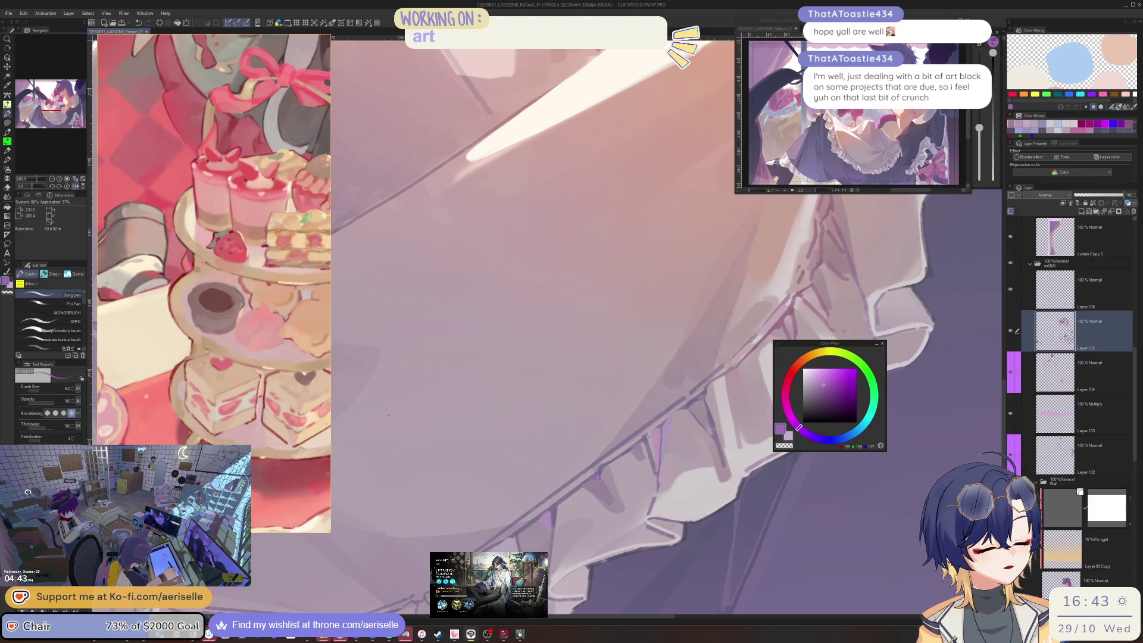
pyautogui.scroll(-2, 607, 466)
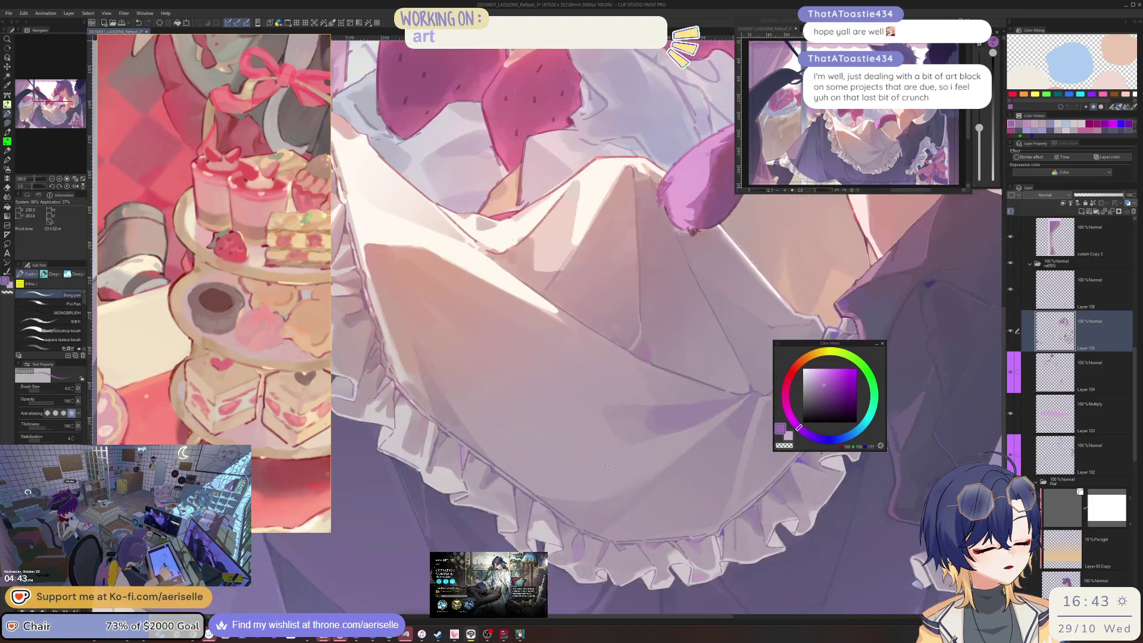
pyautogui.scroll(2, 738, 299)
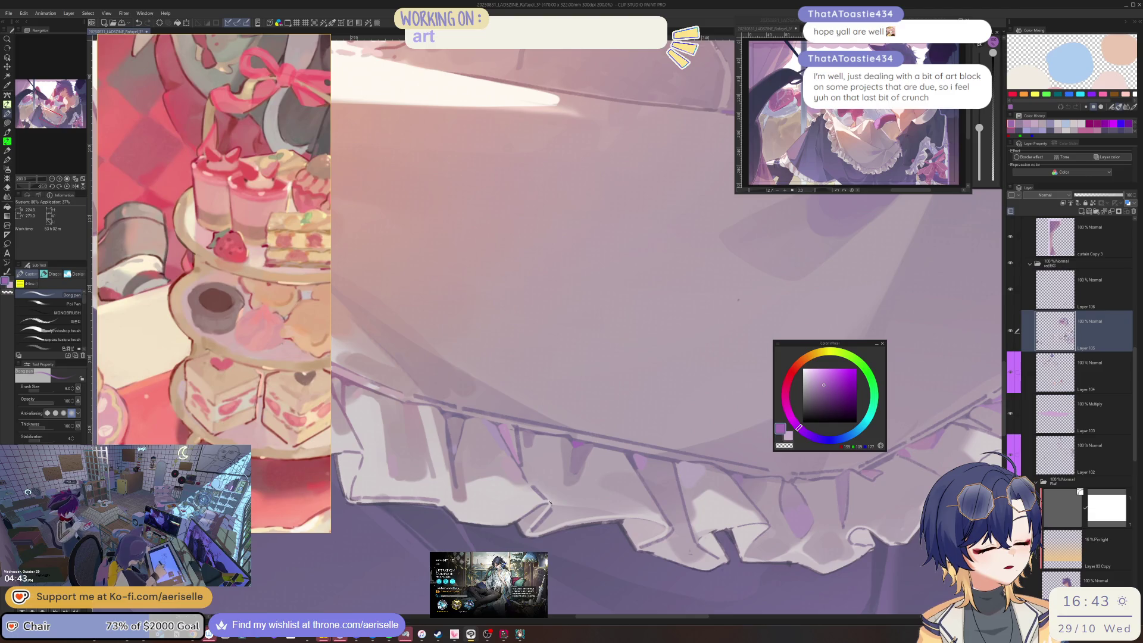
pyautogui.press('-')
pyautogui.press('-')
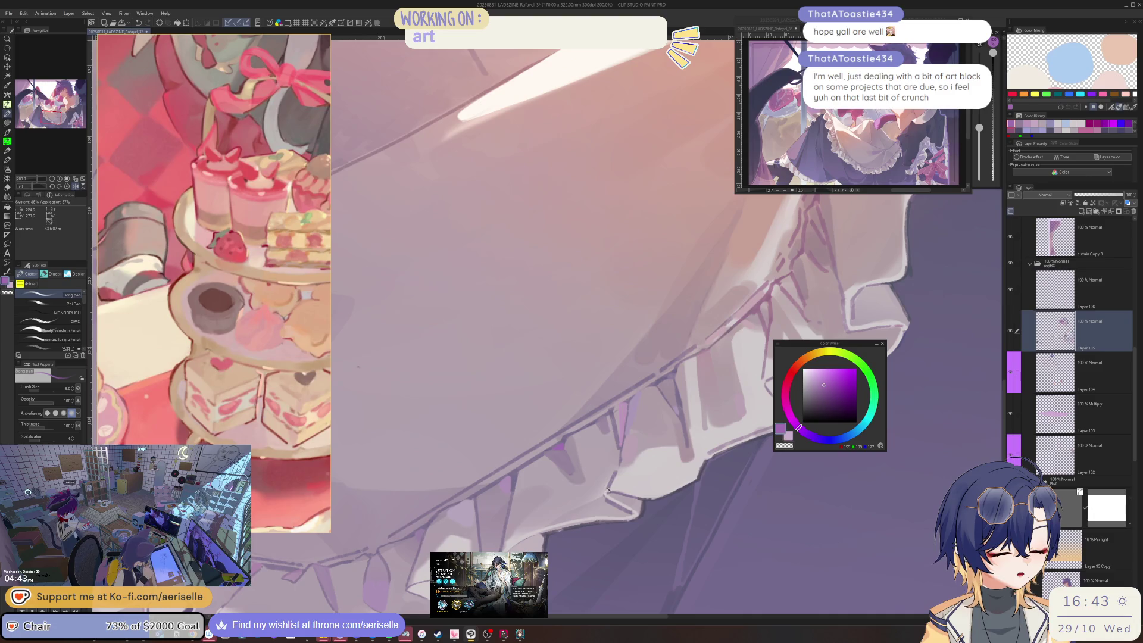
pyautogui.press('^')
pyautogui.press('^')
pyautogui.press('^')
pyautogui.scroll(-2, 612, 486)
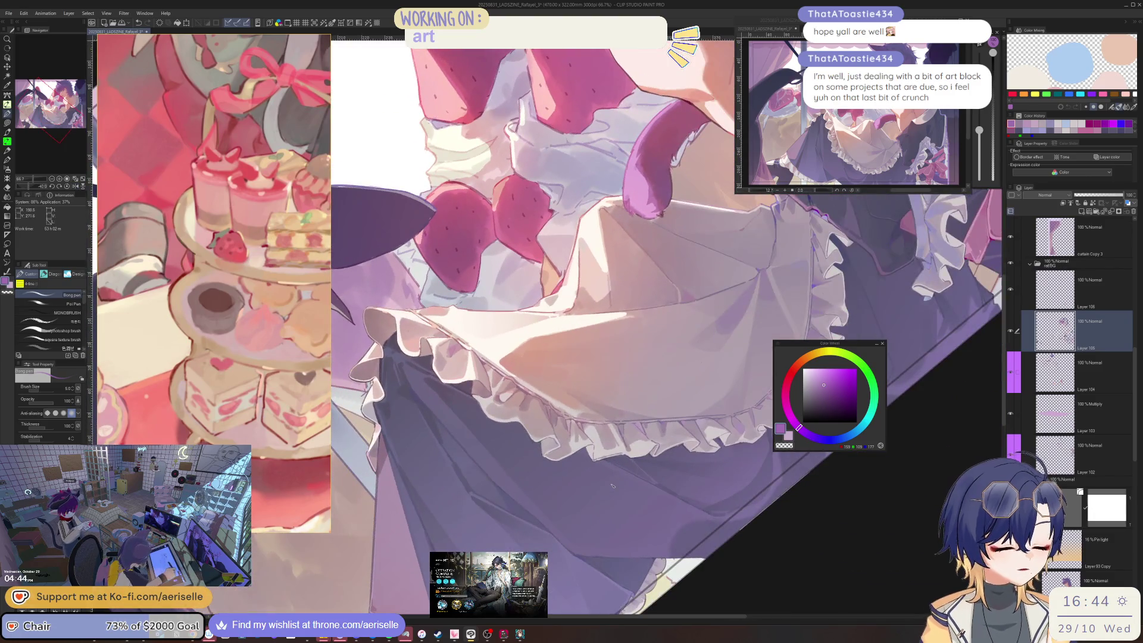
pyautogui.press('-')
pyautogui.press('-')
pyautogui.scroll(2, 613, 486)
pyautogui.scroll(3, 670, 406)
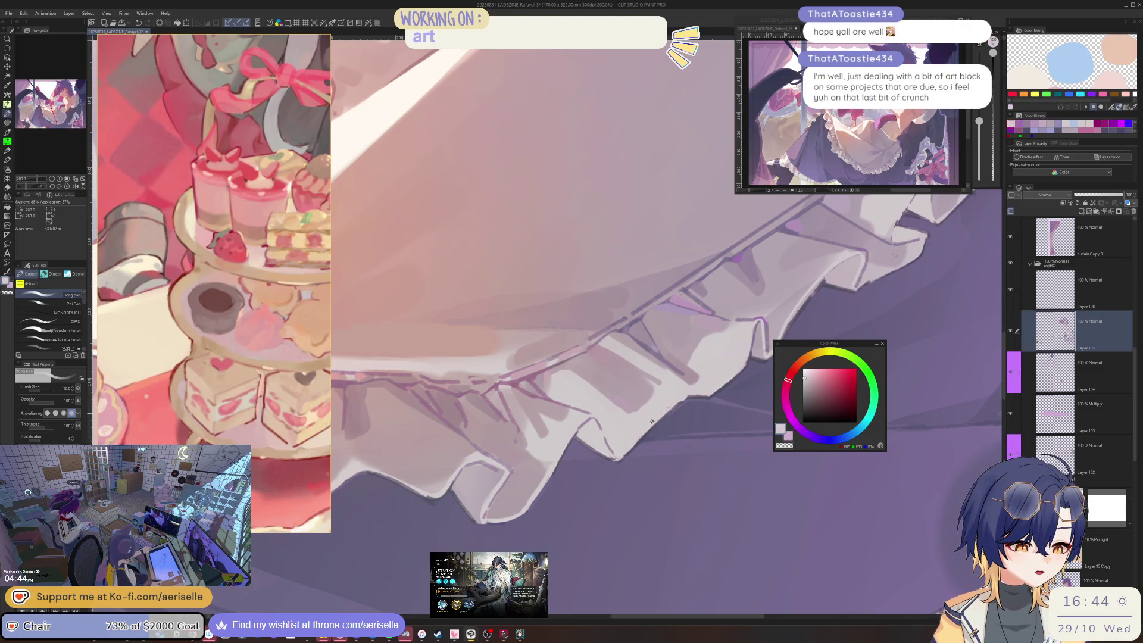
# - Choose a pale magenta for shading and turn the canvas so the apron frill runs vertically
pyautogui.keyDown('alt'); pyautogui.click(654, 417); pyautogui.keyUp('alt')
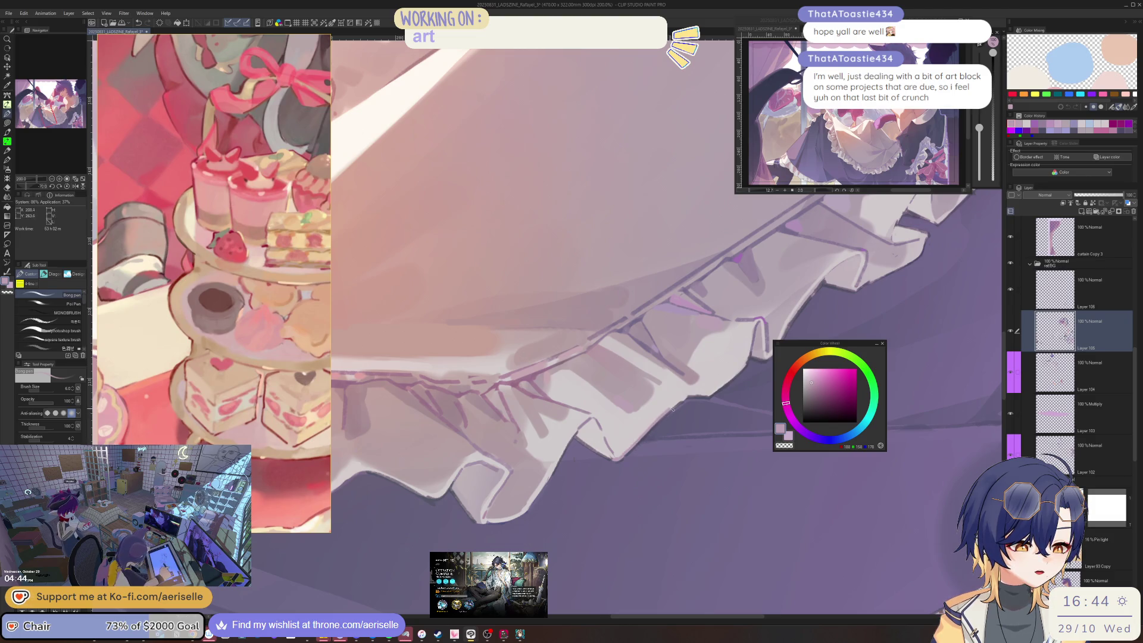
pyautogui.scroll(-5, 687, 401)
pyautogui.scroll(3, 616, 461)
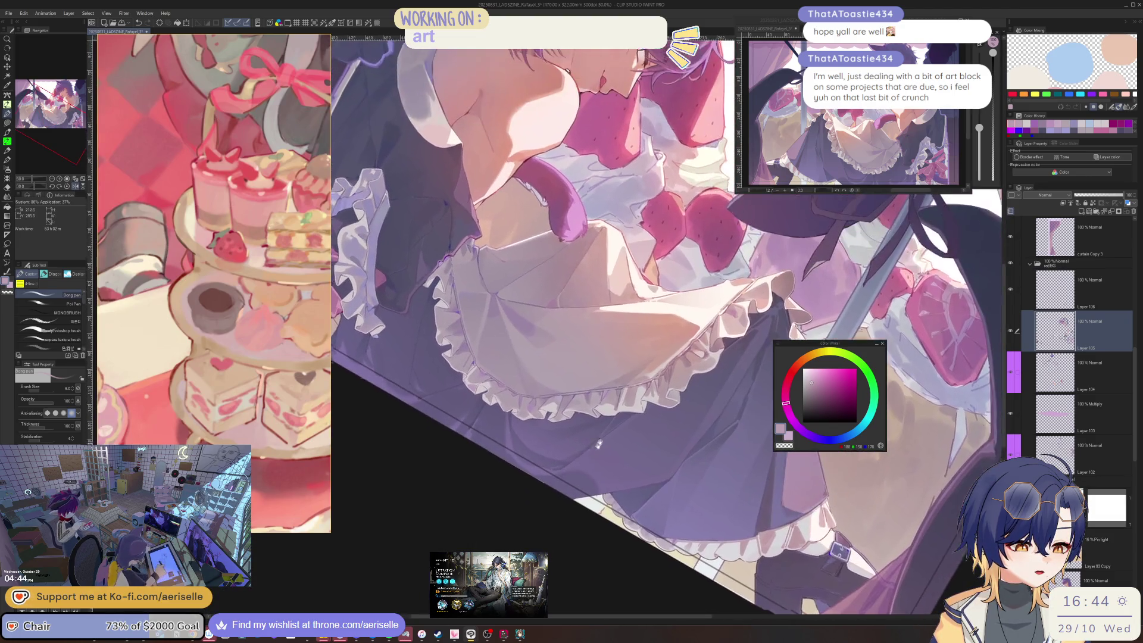
pyautogui.scroll(2, 616, 460)
pyautogui.scroll(2, 616, 460)
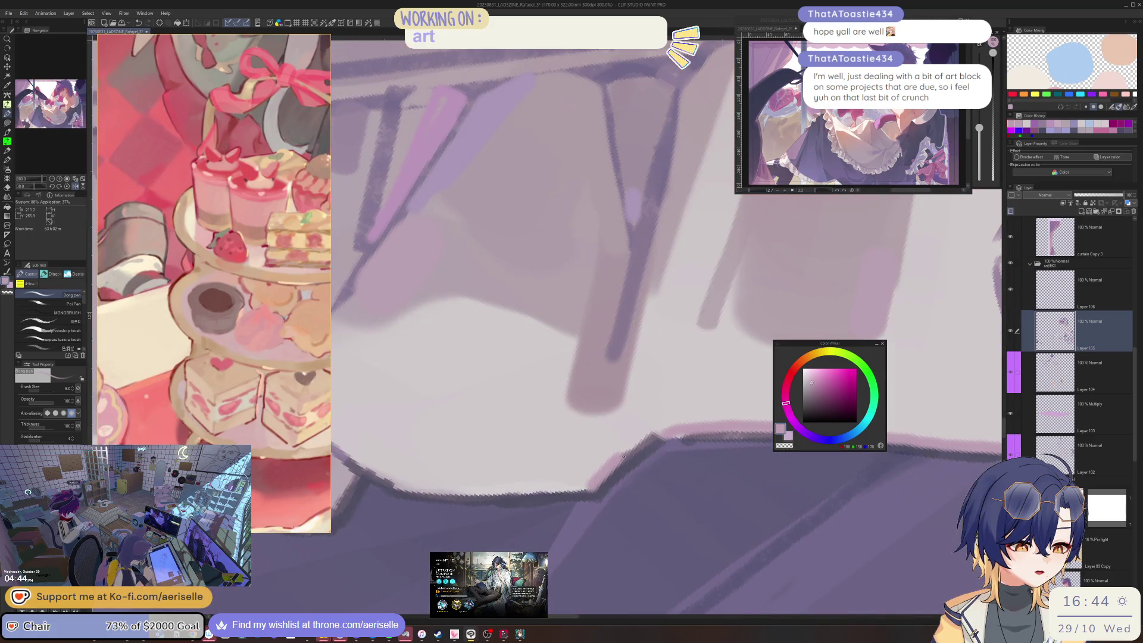
pyautogui.scroll(-3, 663, 435)
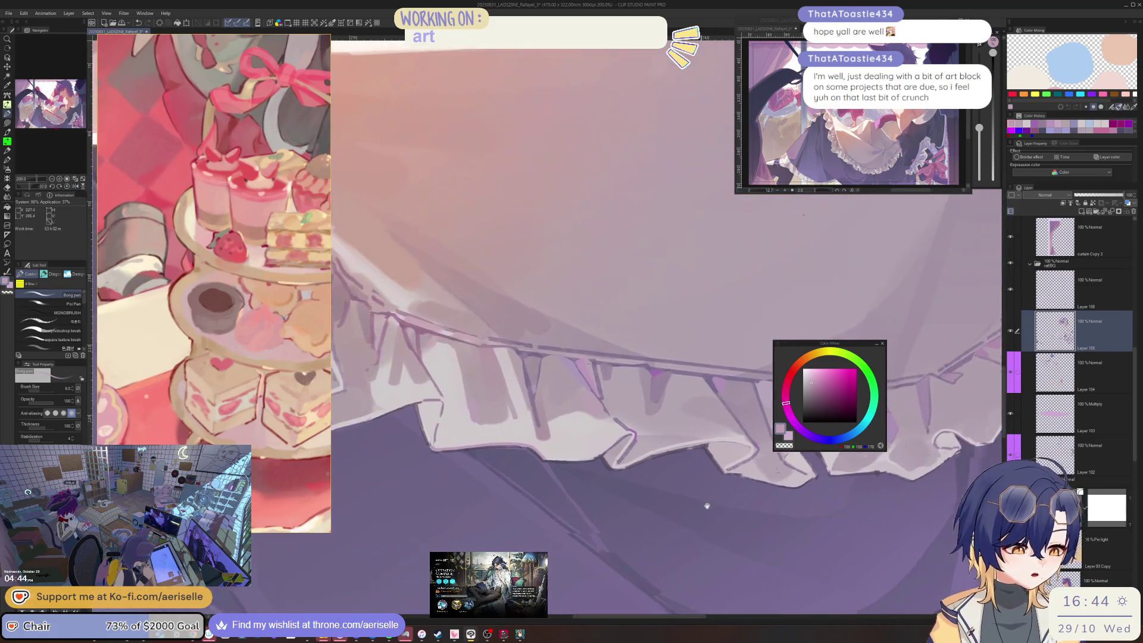
pyautogui.scroll(3, 717, 480)
pyautogui.moveTo(717, 480); pyautogui.dragTo(519, 380)
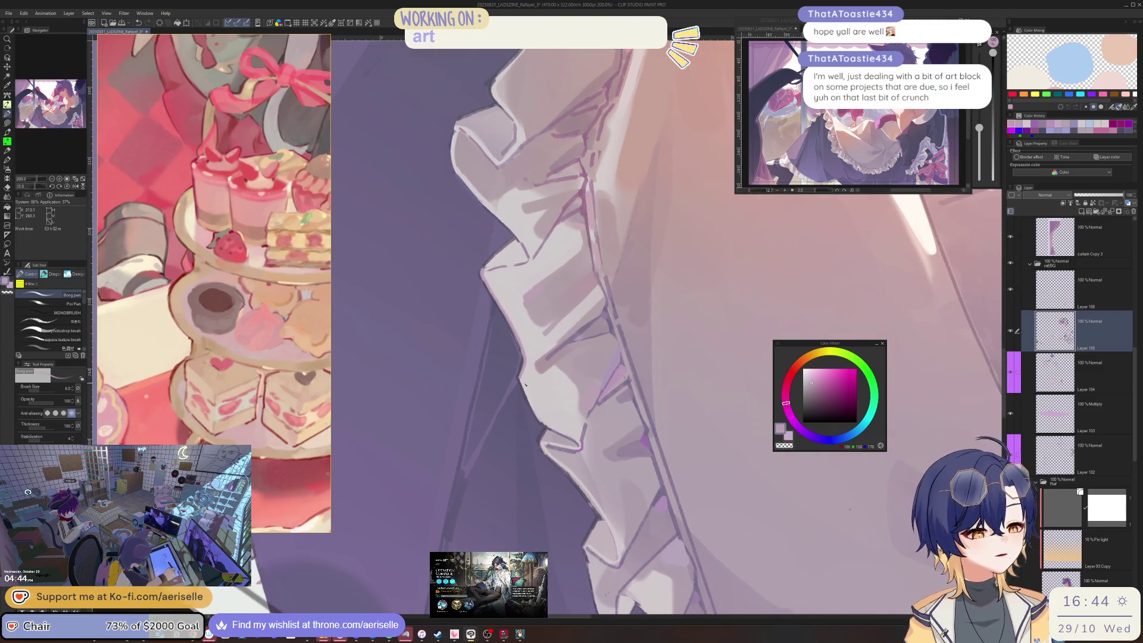
pyautogui.scroll(1, 519, 381)
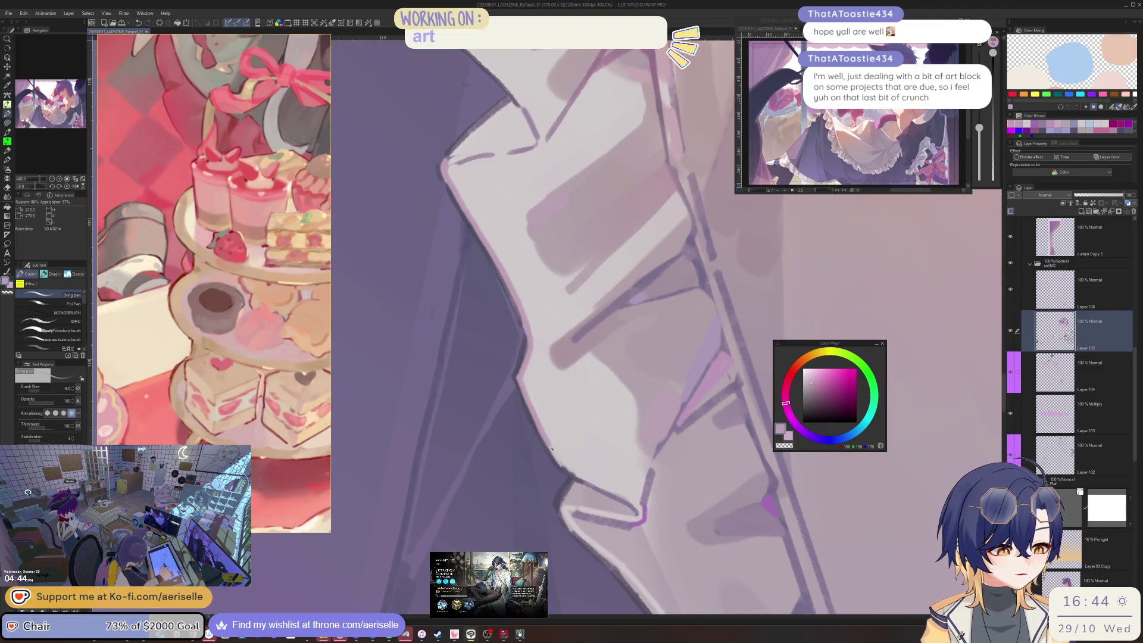
pyautogui.scroll(-2, 563, 466)
pyautogui.moveTo(564, 466); pyautogui.dragTo(595, 465)
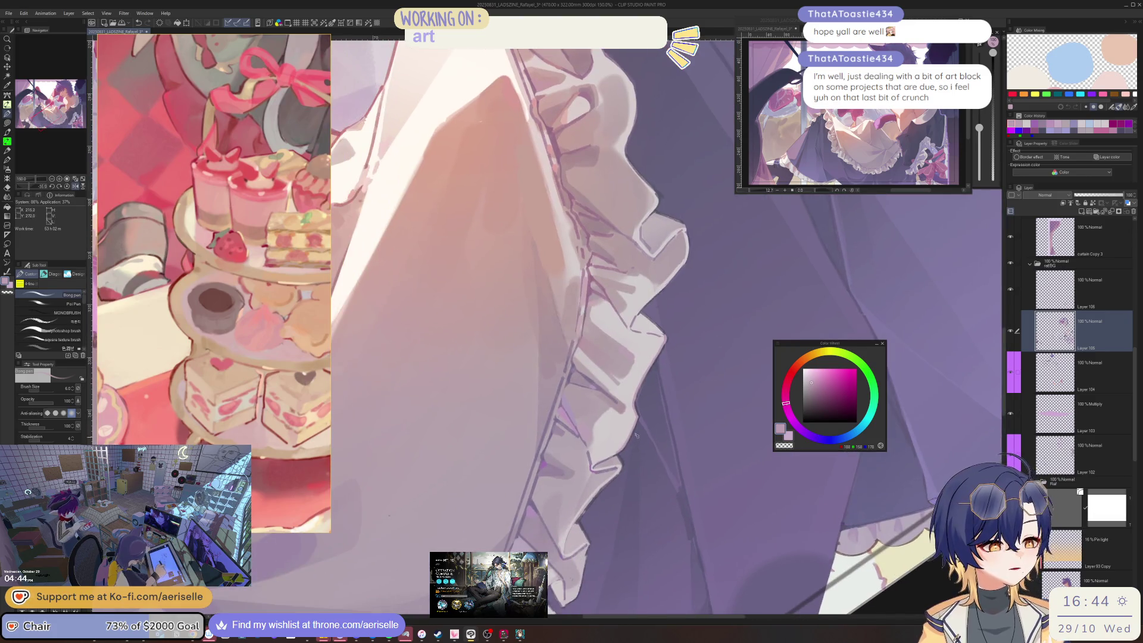
pyautogui.scroll(2, 595, 466)
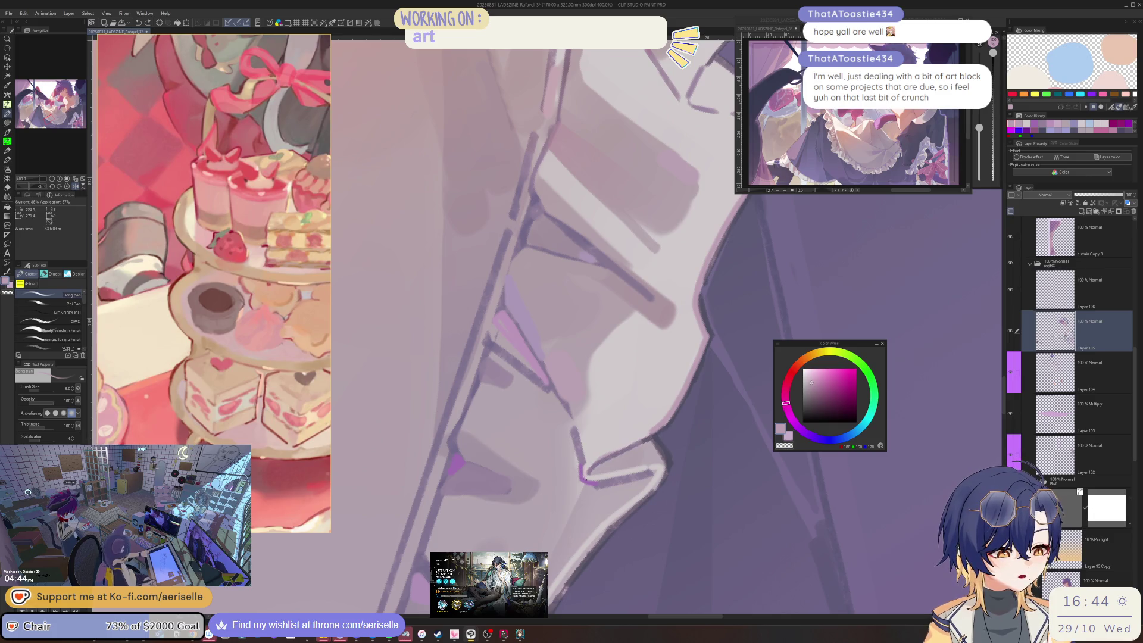
pyautogui.scroll(-2, 637, 440)
pyautogui.scroll(-1, 638, 438)
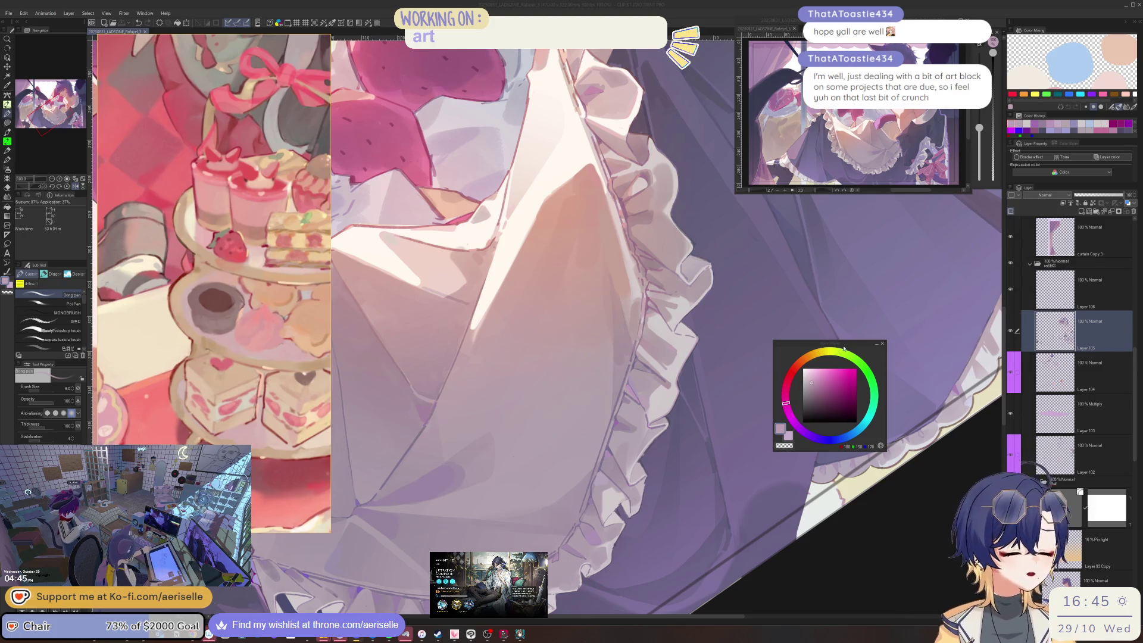
# - Rotate and zoom the view along the apron hem so the ruffles run horizontally for shading
pyautogui.press('^')
pyautogui.hotkey('ctrl', '+')
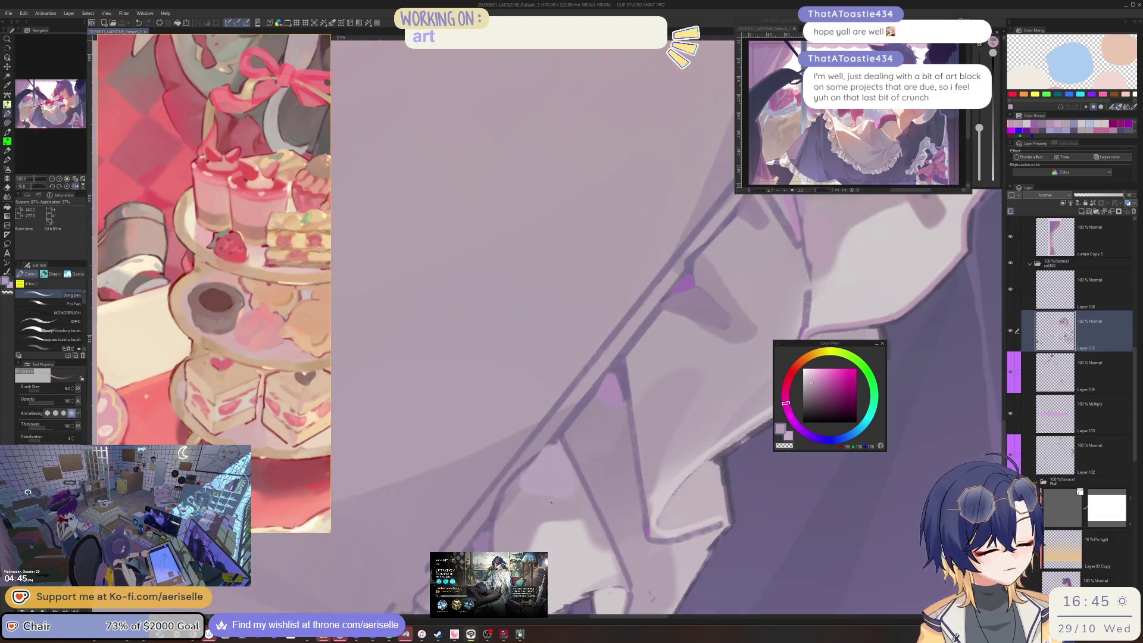
pyautogui.moveTo(678, 340)
pyautogui.mouseDown()
pyautogui.moveTo(725, 378)
pyautogui.moveTo(610, 424)
pyautogui.mouseUp()
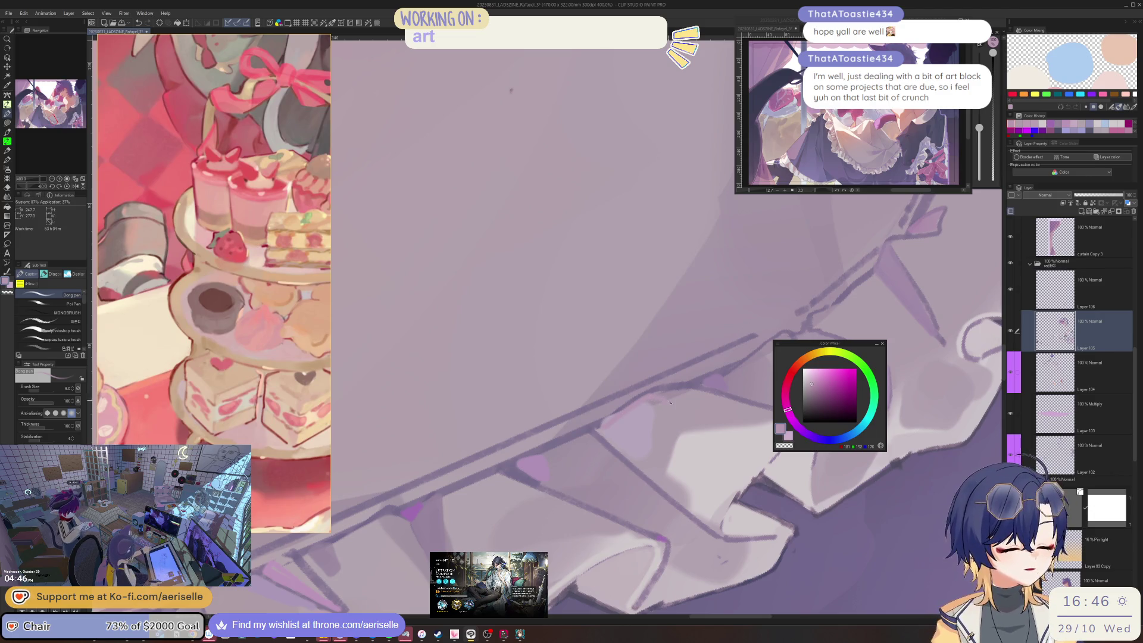
pyautogui.moveTo(669, 402); pyautogui.dragTo(515, 453)
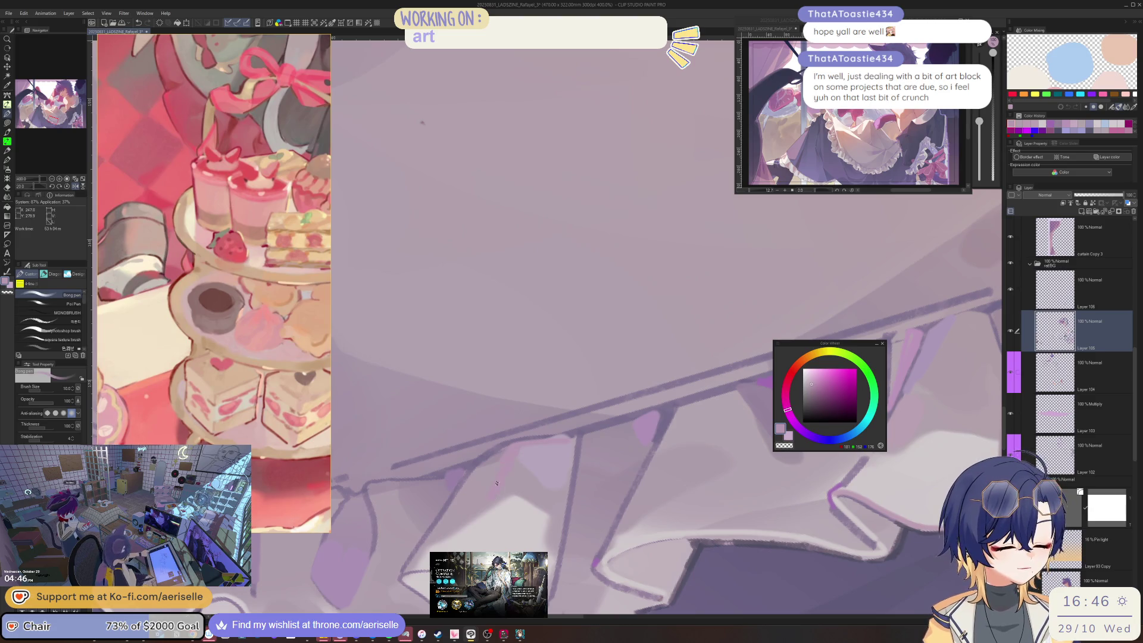
pyautogui.moveTo(493, 495); pyautogui.dragTo(658, 390)
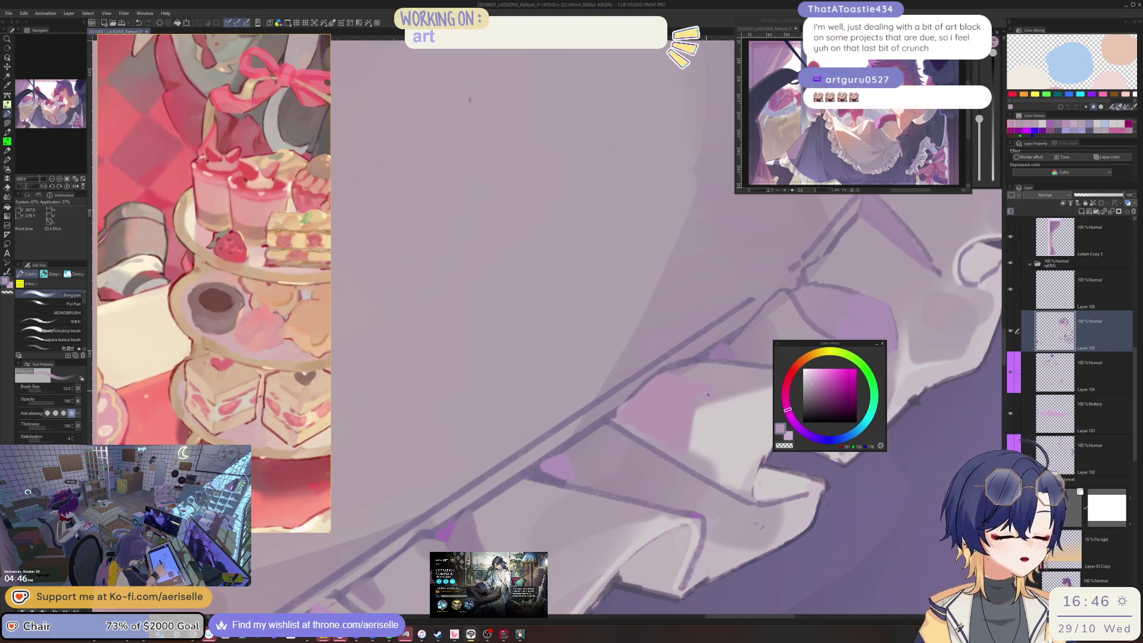
pyautogui.moveTo(704, 400); pyautogui.dragTo(512, 439)
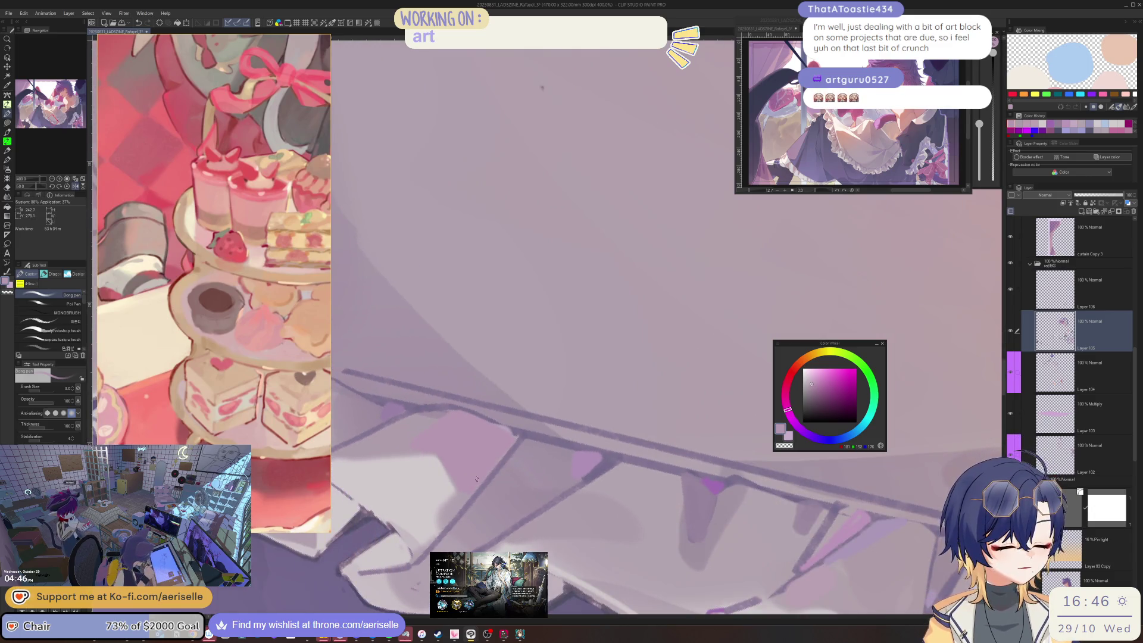
pyautogui.moveTo(472, 487); pyautogui.dragTo(633, 413)
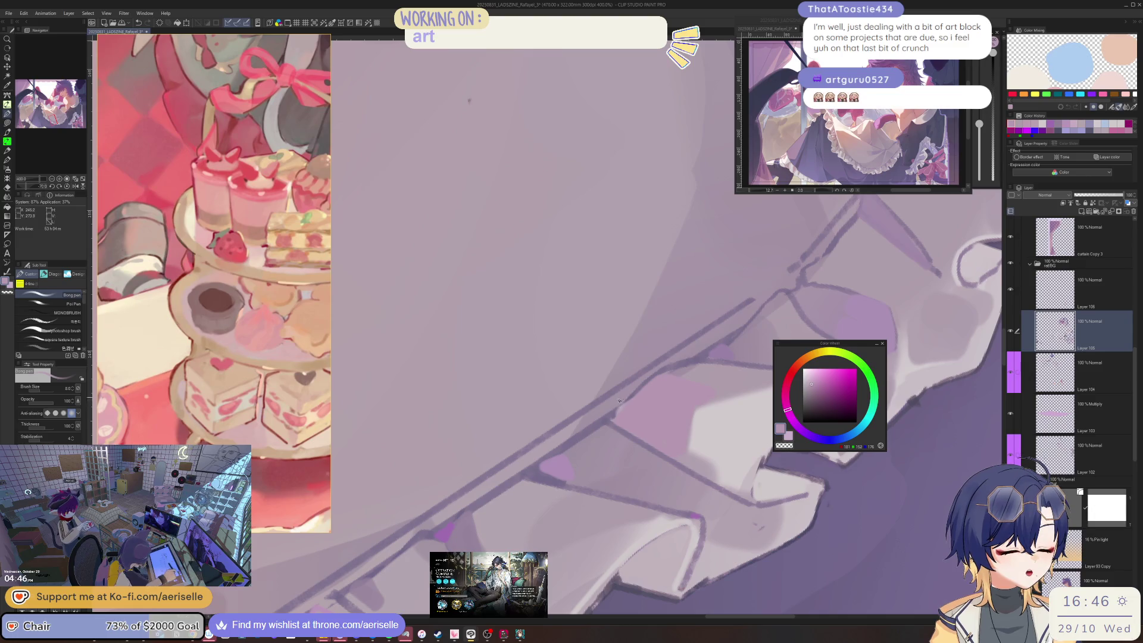
pyautogui.moveTo(620, 398)
pyautogui.mouseDown()
pyautogui.moveTo(669, 358)
pyautogui.moveTo(636, 445)
pyautogui.mouseUp()
pyautogui.scroll(3, 593, 422)
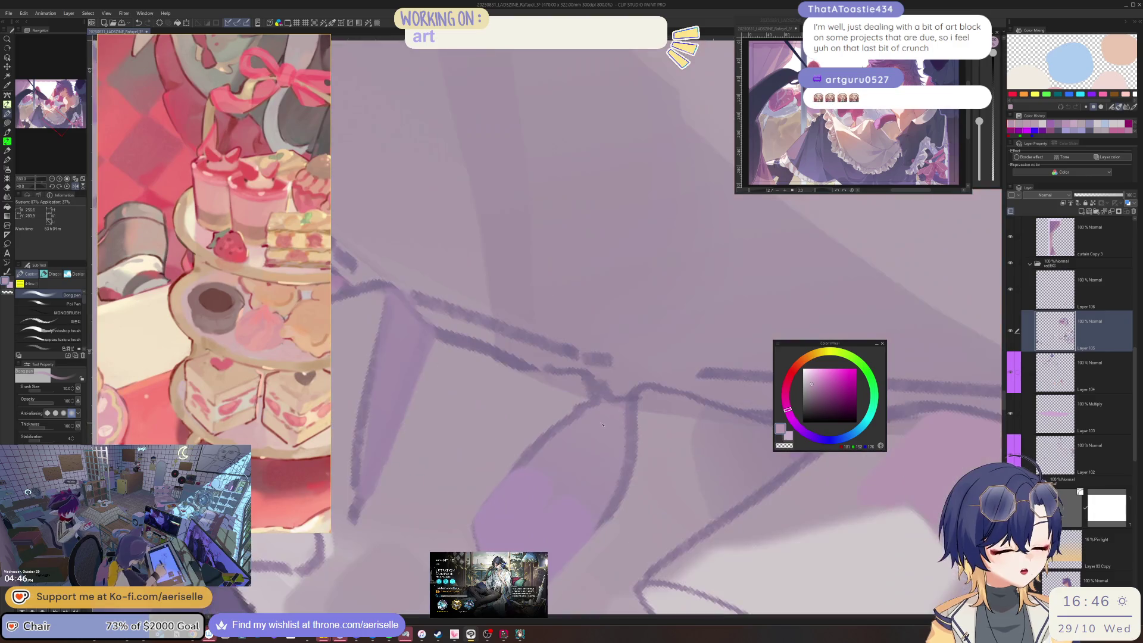
# - Pick a darker saturated purple and paint a shadow stroke into the hem ruffle
pyautogui.click(781, 350)
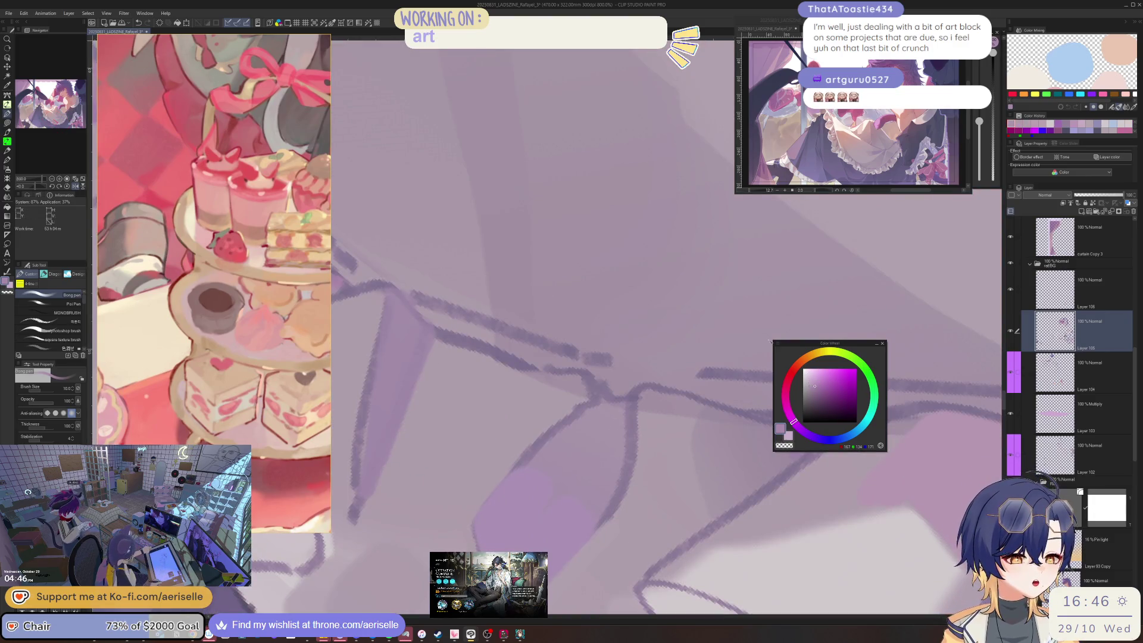
pyautogui.keyDown('alt'); pyautogui.click(639, 393); pyautogui.keyUp('alt')
pyautogui.moveTo(643, 395); pyautogui.dragTo(638, 444)
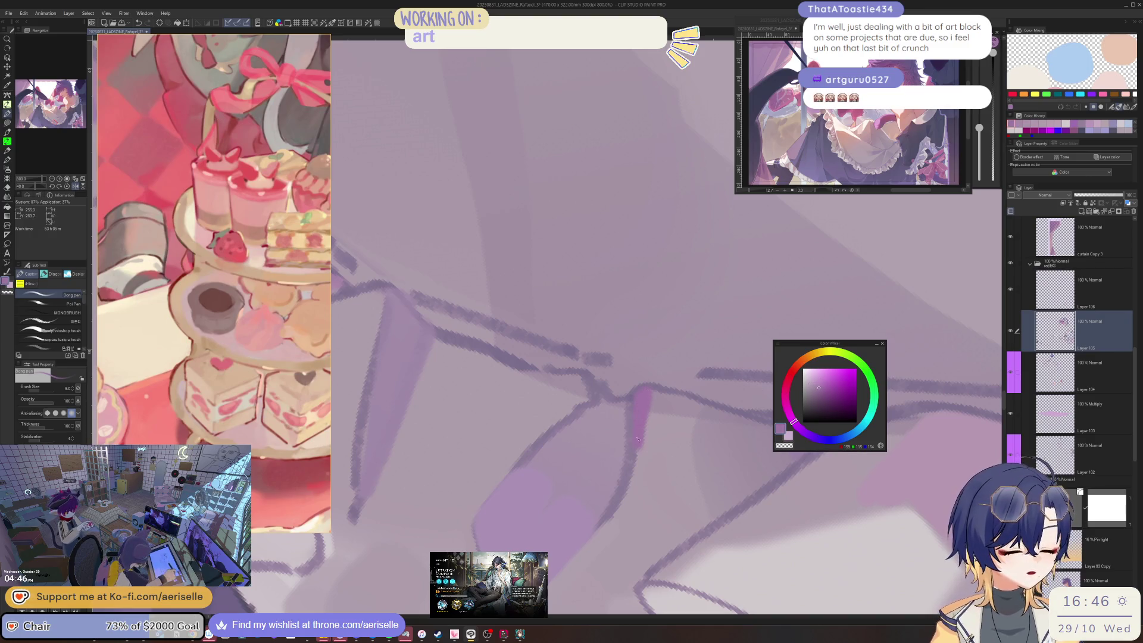
pyautogui.scroll(-3, 711, 355)
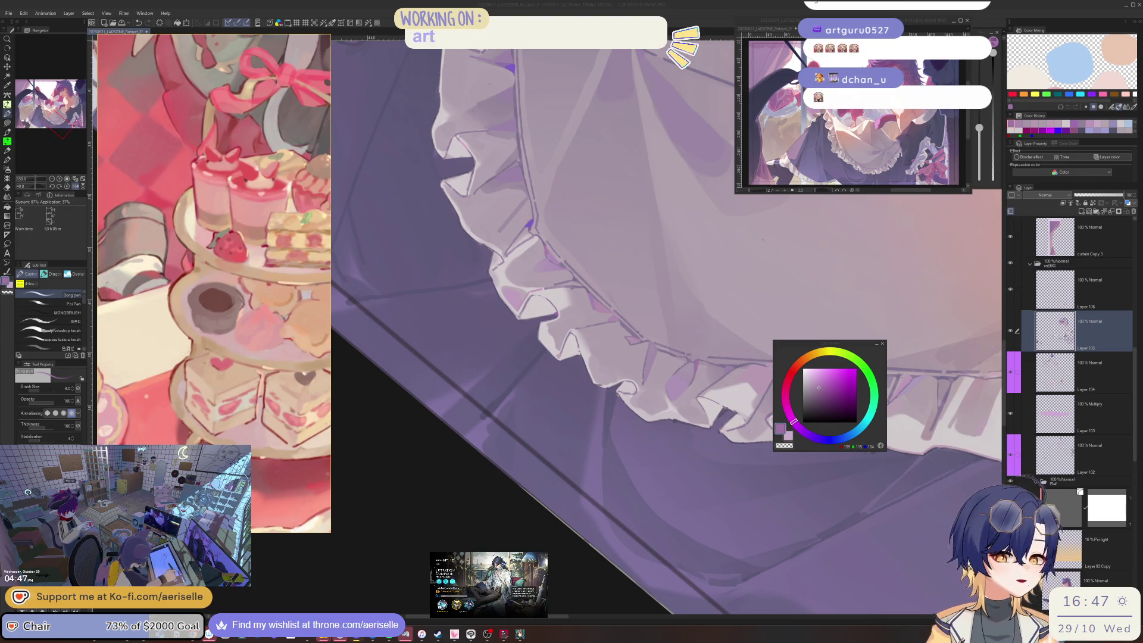
# - Reposition the view around the ruffles and switch to the Lasso selection tool
pyautogui.click(651, 360)
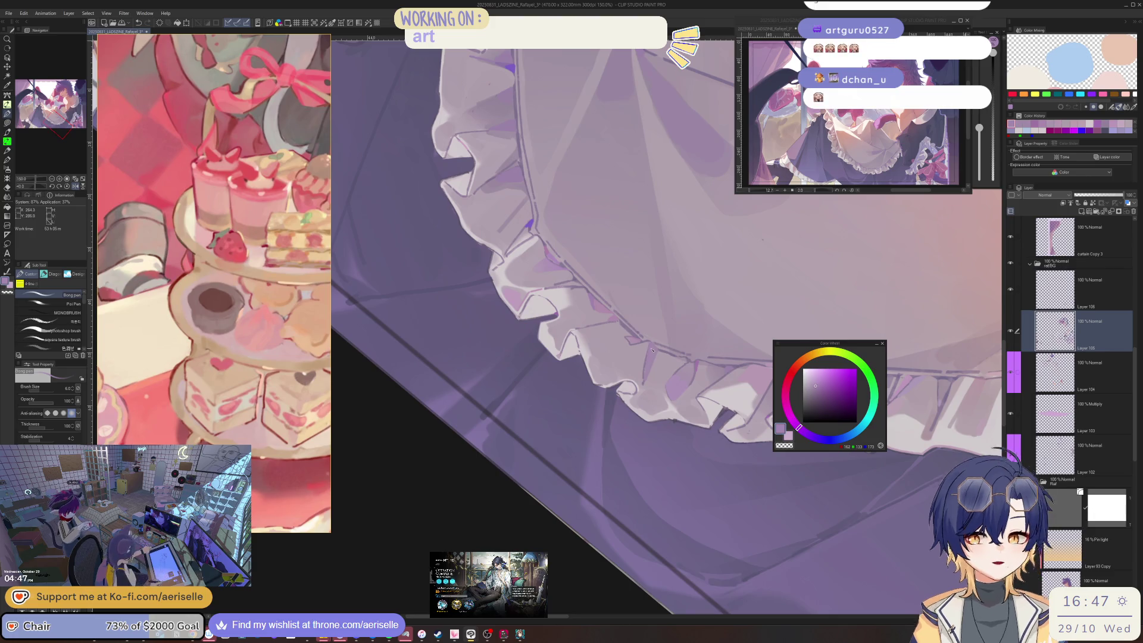
pyautogui.scroll(1, 651, 349)
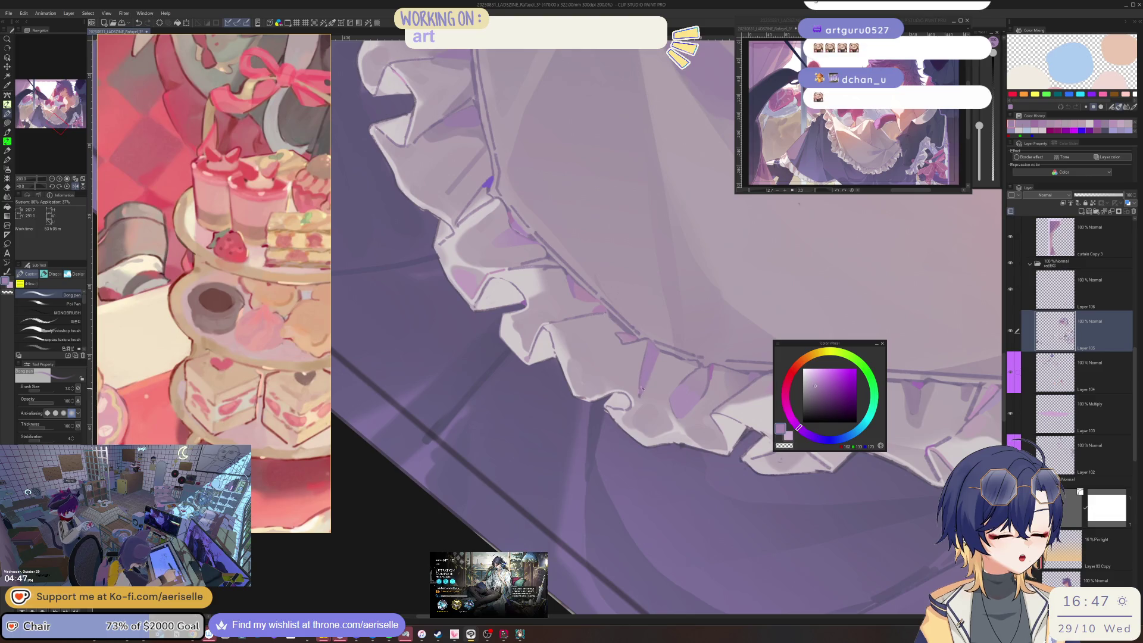
pyautogui.scroll(-2, 648, 382)
pyautogui.moveTo(648, 381); pyautogui.dragTo(665, 348)
pyautogui.scroll(2, 666, 347)
pyautogui.scroll(1, 664, 346)
pyautogui.scroll(1, 541, 359)
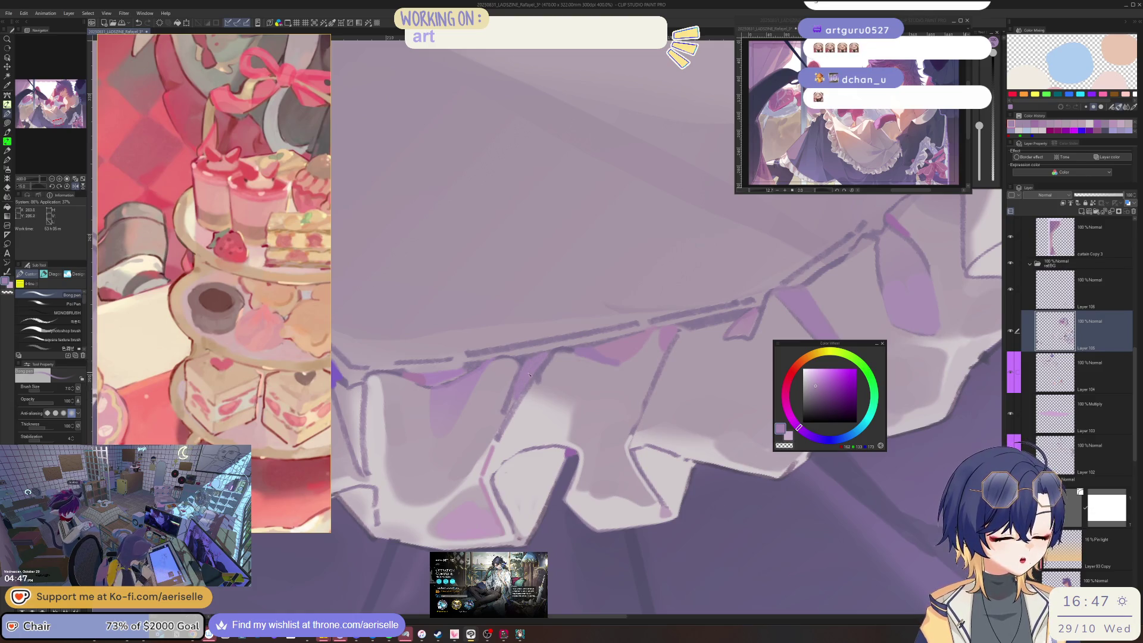
pyautogui.scroll(-2, 530, 374)
pyautogui.scroll(1, 517, 371)
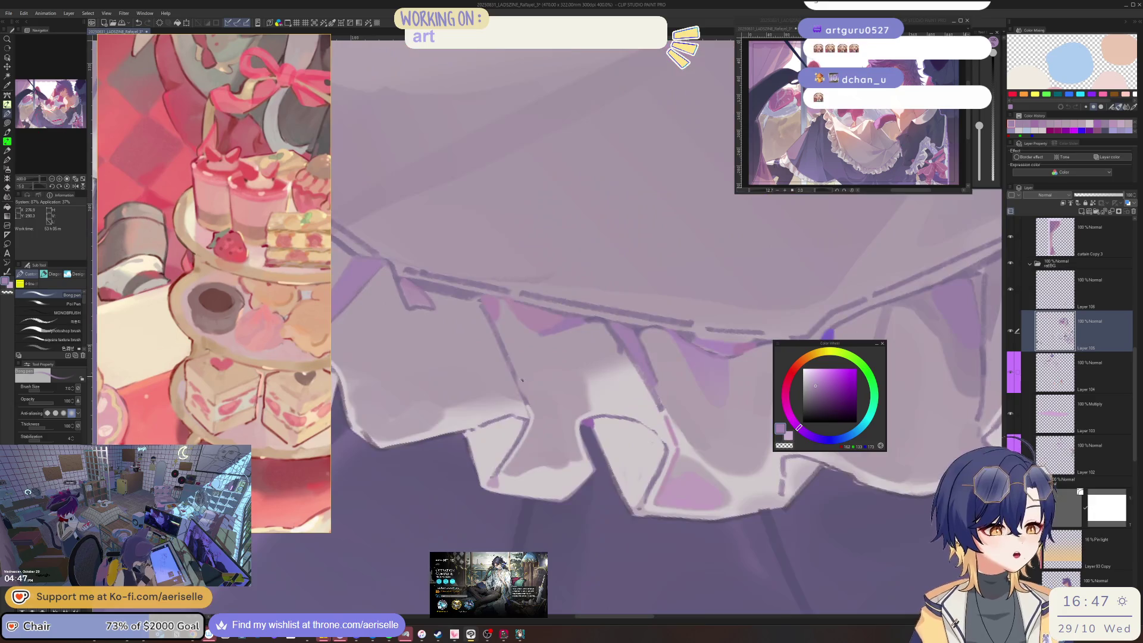
pyautogui.scroll(-1, 577, 359)
pyautogui.scroll(2, 578, 358)
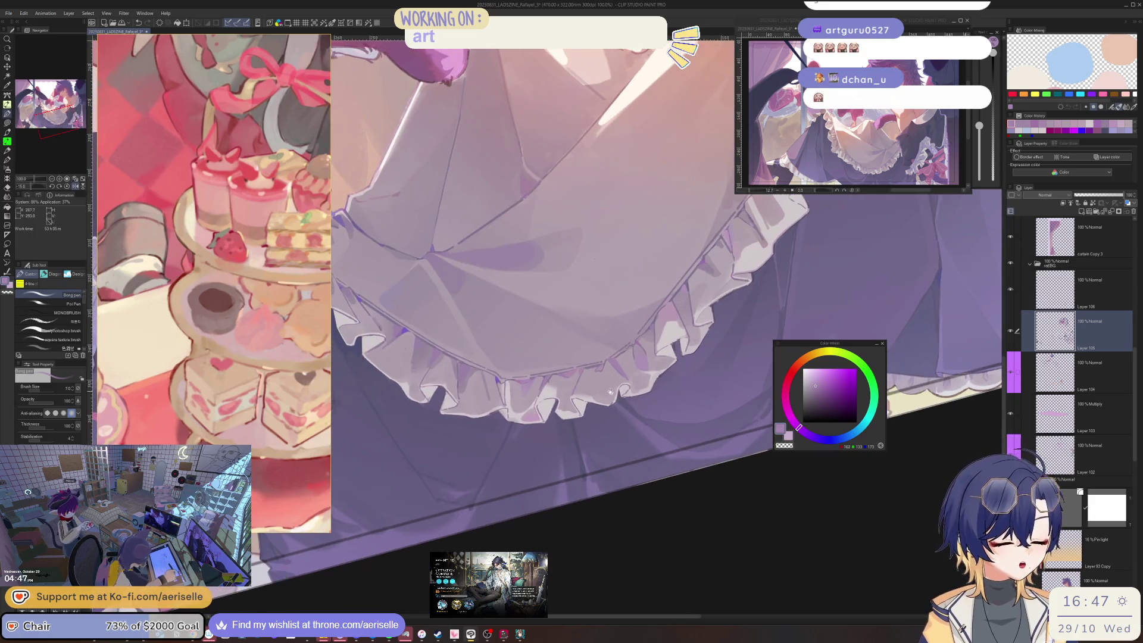
pyautogui.scroll(1, 571, 361)
pyautogui.scroll(1, 553, 368)
pyautogui.scroll(1, 540, 374)
pyautogui.press('m')
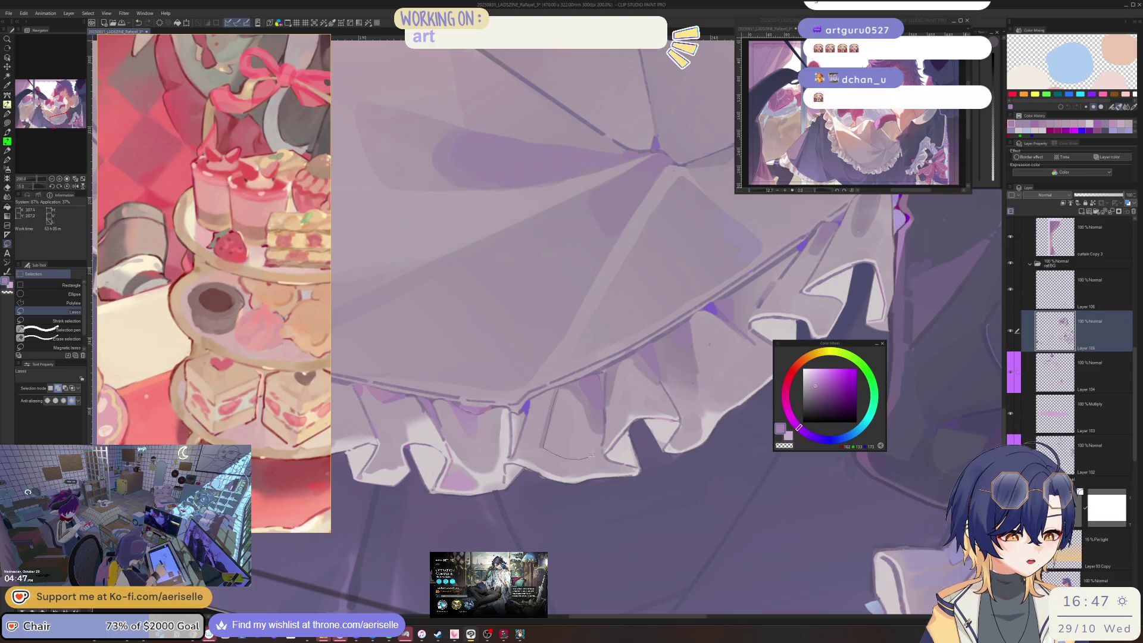
# - Lasso one hem ruffle, fill it with a darker purple gradient, then pick a lighter purple brush colour
pyautogui.moveTo(574, 381)
pyautogui.mouseDown()
pyautogui.moveTo(546, 392)
pyautogui.moveTo(583, 432)
pyautogui.moveTo(621, 414)
pyautogui.moveTo(621, 286)
pyautogui.mouseUp()
pyautogui.press('g')
pyautogui.press('b')
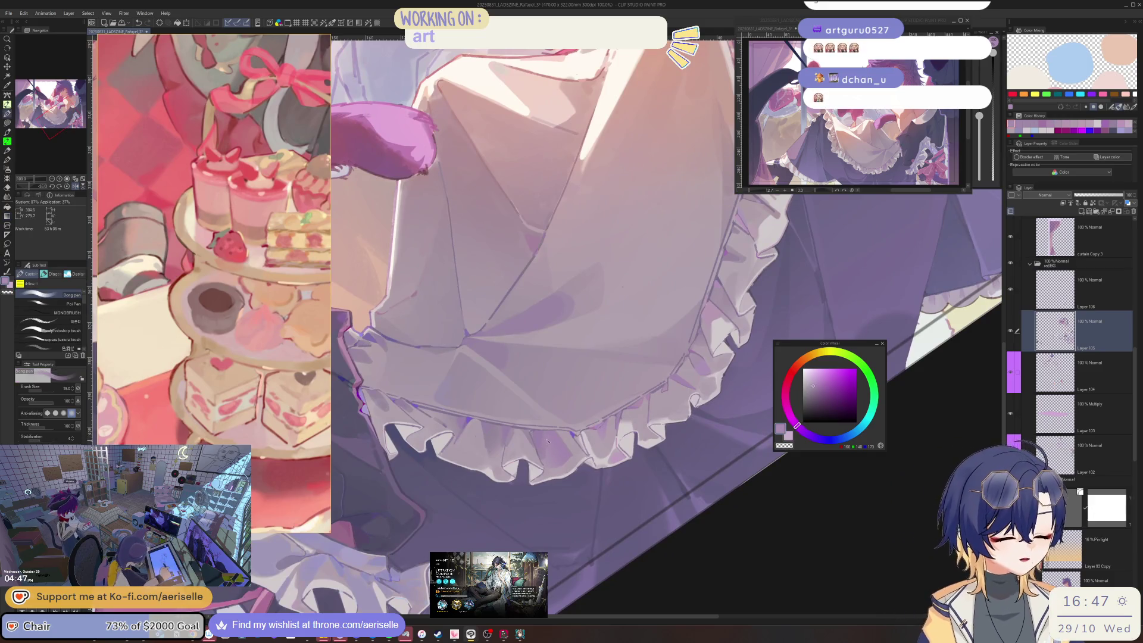
pyautogui.keyDown('alt'); pyautogui.click(547, 457); pyautogui.keyUp('alt')
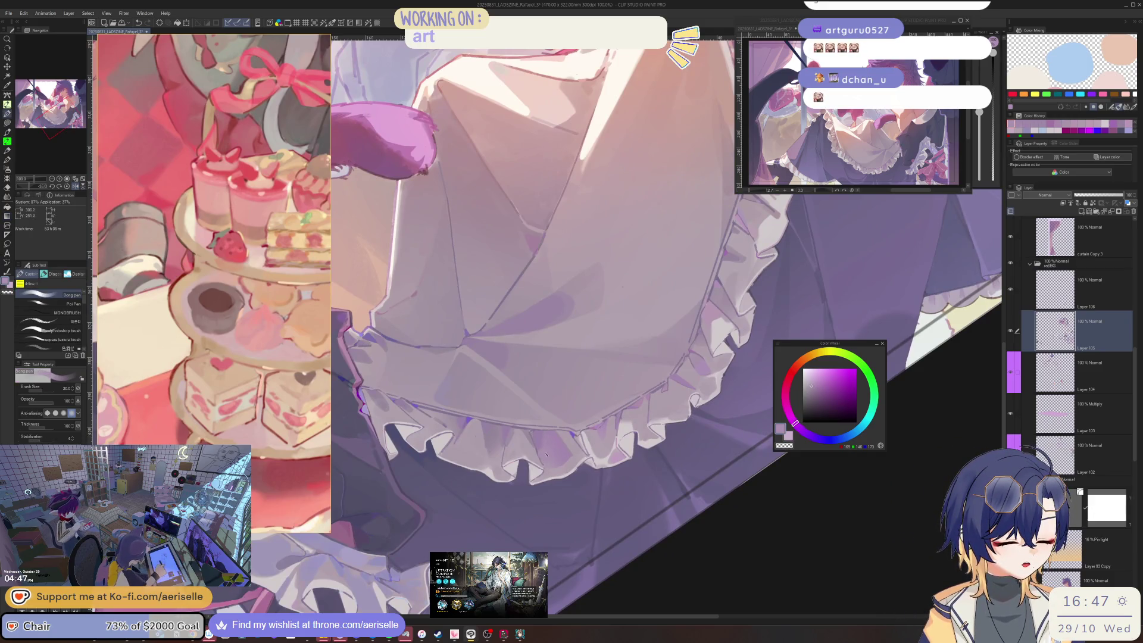
pyautogui.scroll(-3, 545, 450)
pyautogui.moveTo(545, 451)
pyautogui.mouseDown()
pyautogui.moveTo(678, 406)
pyautogui.moveTo(567, 442)
pyautogui.mouseUp()
pyautogui.scroll(2, 678, 405)
pyautogui.scroll(3, 567, 442)
pyautogui.scroll(1, 567, 442)
pyautogui.scroll(2, 566, 442)
pyautogui.scroll(1, 532, 392)
pyautogui.press('-')
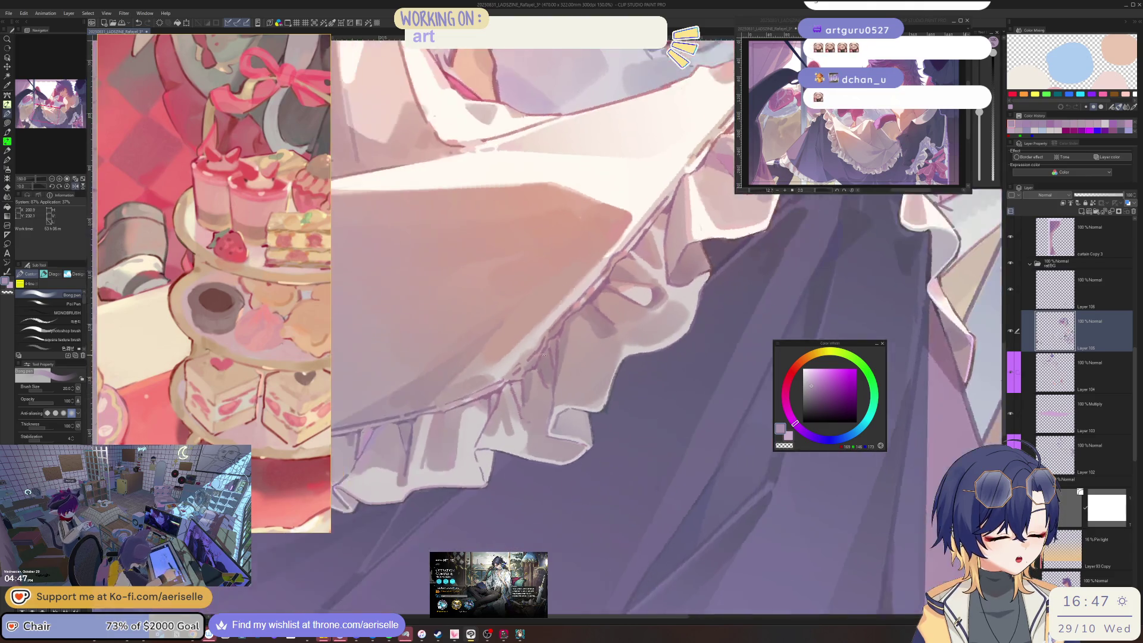
# - Shift the brush colour to a pinkish red and enlarge the brush to size 17
pyautogui.moveTo(792, 424); pyautogui.dragTo(786, 387)
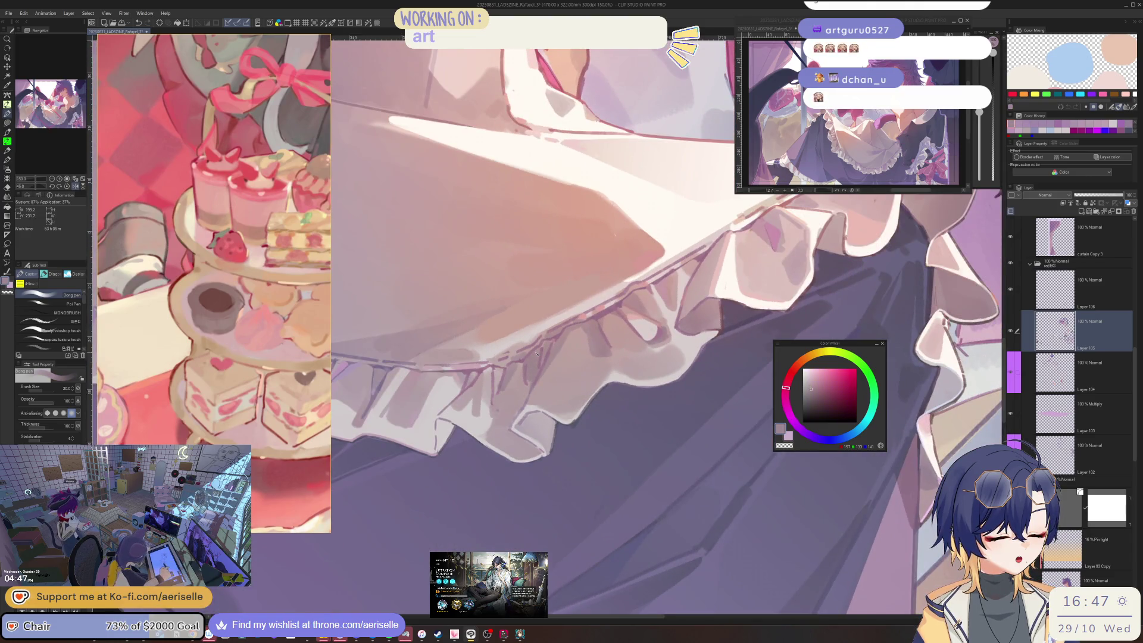
pyautogui.click(782, 398)
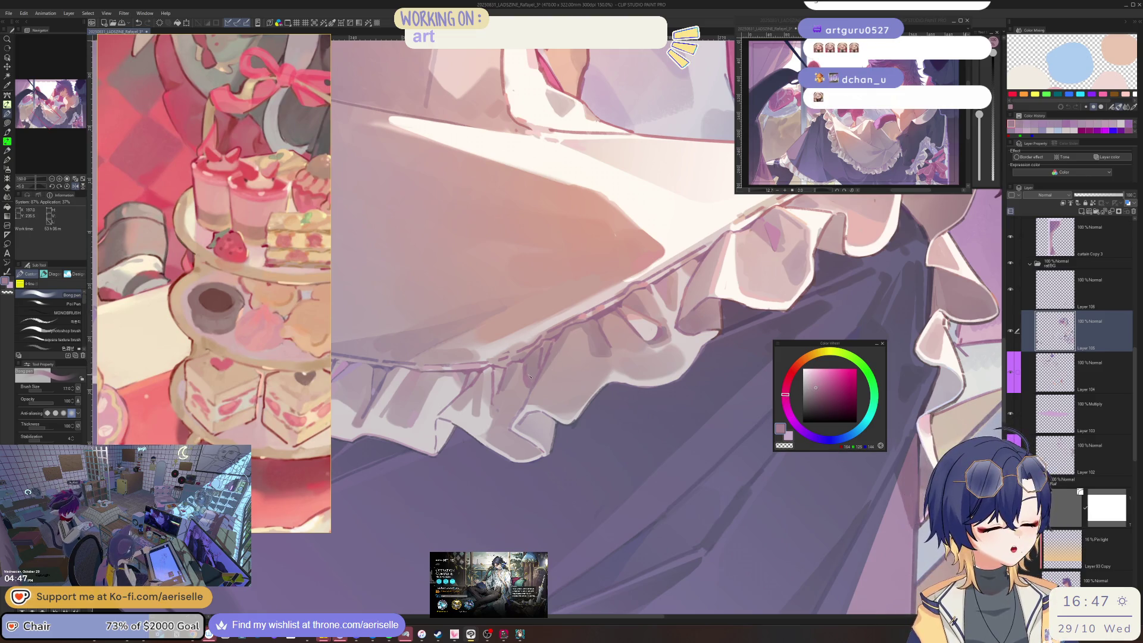
pyautogui.press(']')
pyautogui.press(']')
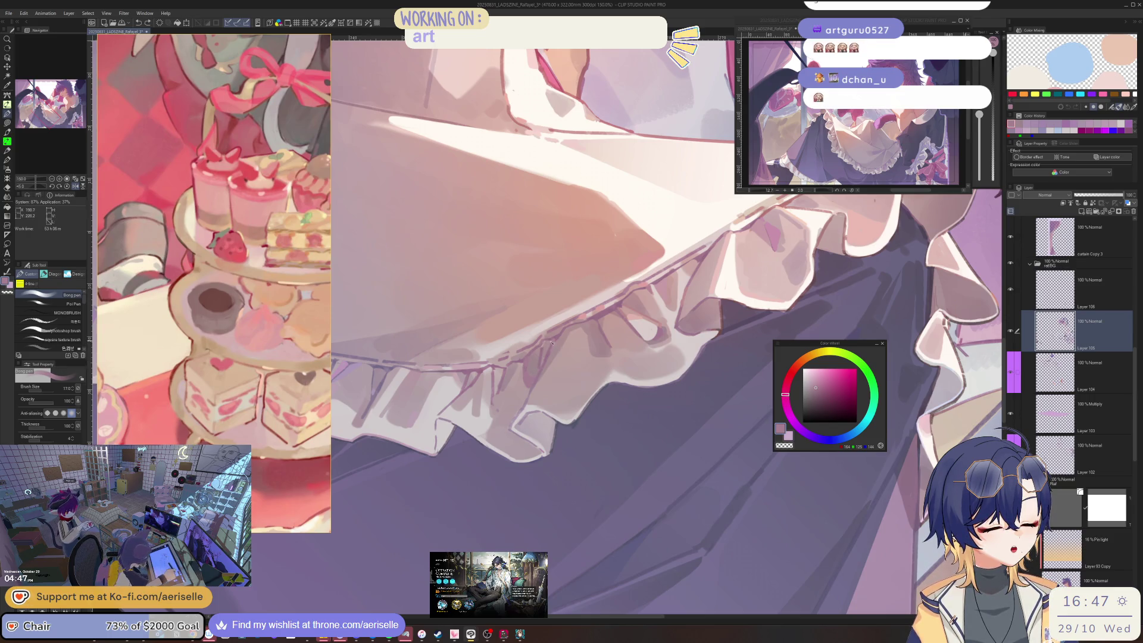
pyautogui.scroll(1, 631, 342)
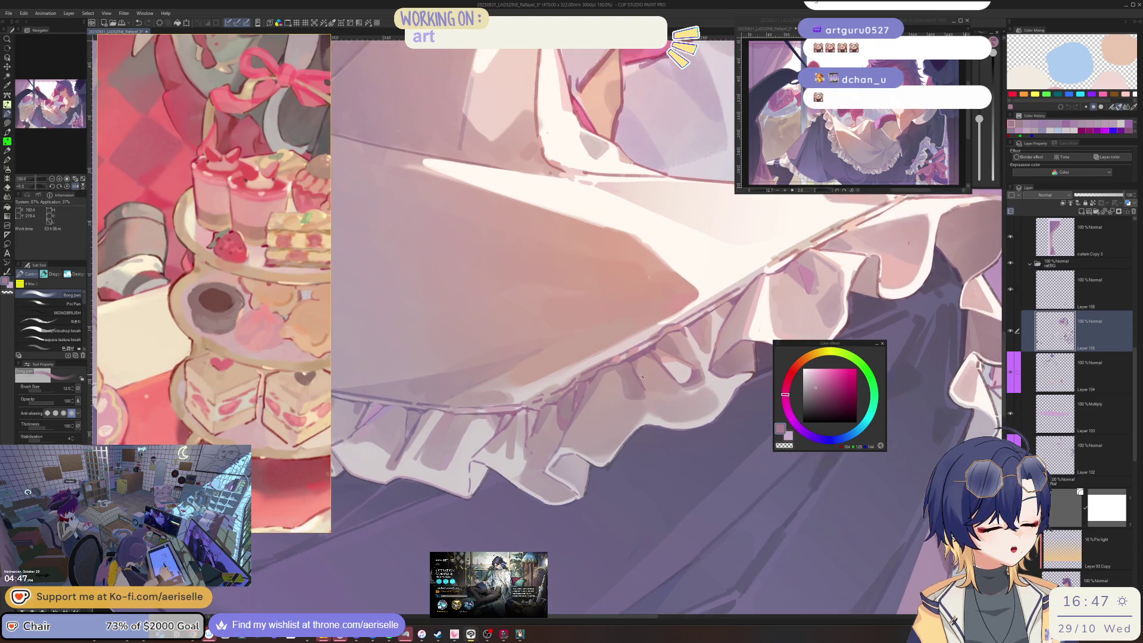